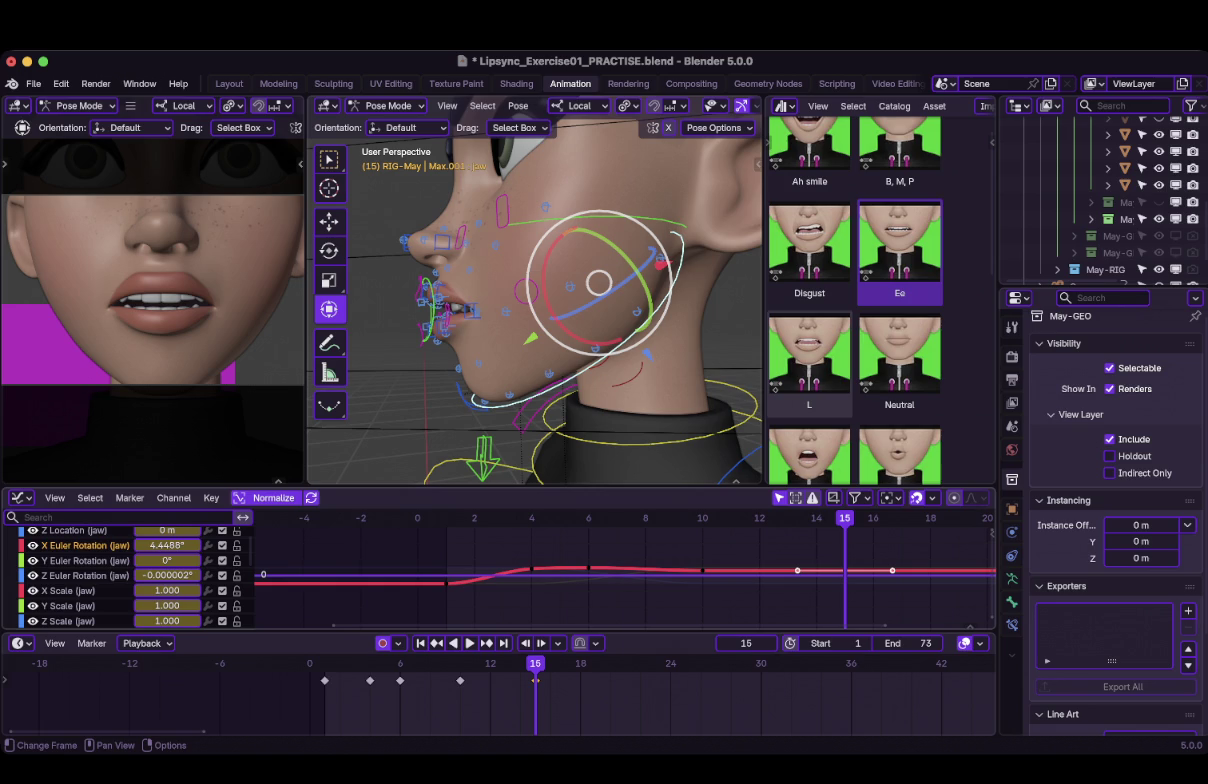
Lower the jaw's frame 15 X rotation key so the curve eases down after its peak.
key("Home")
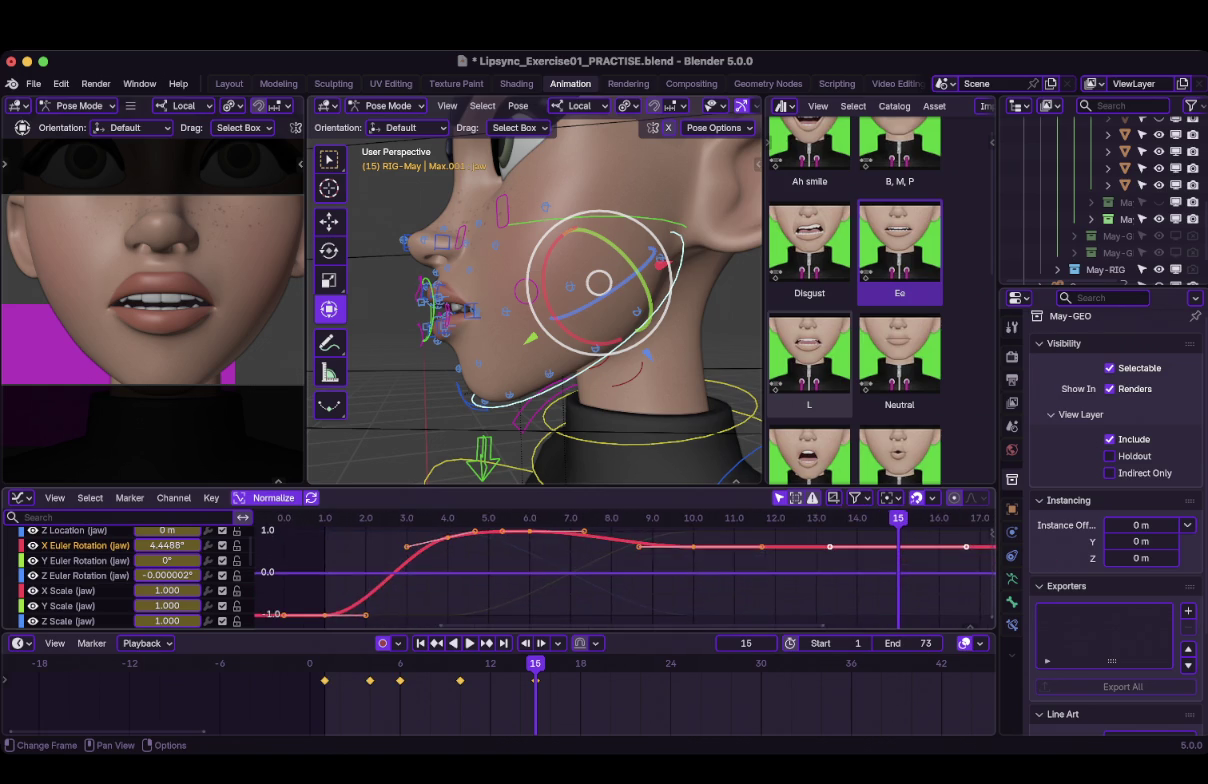
key("i")
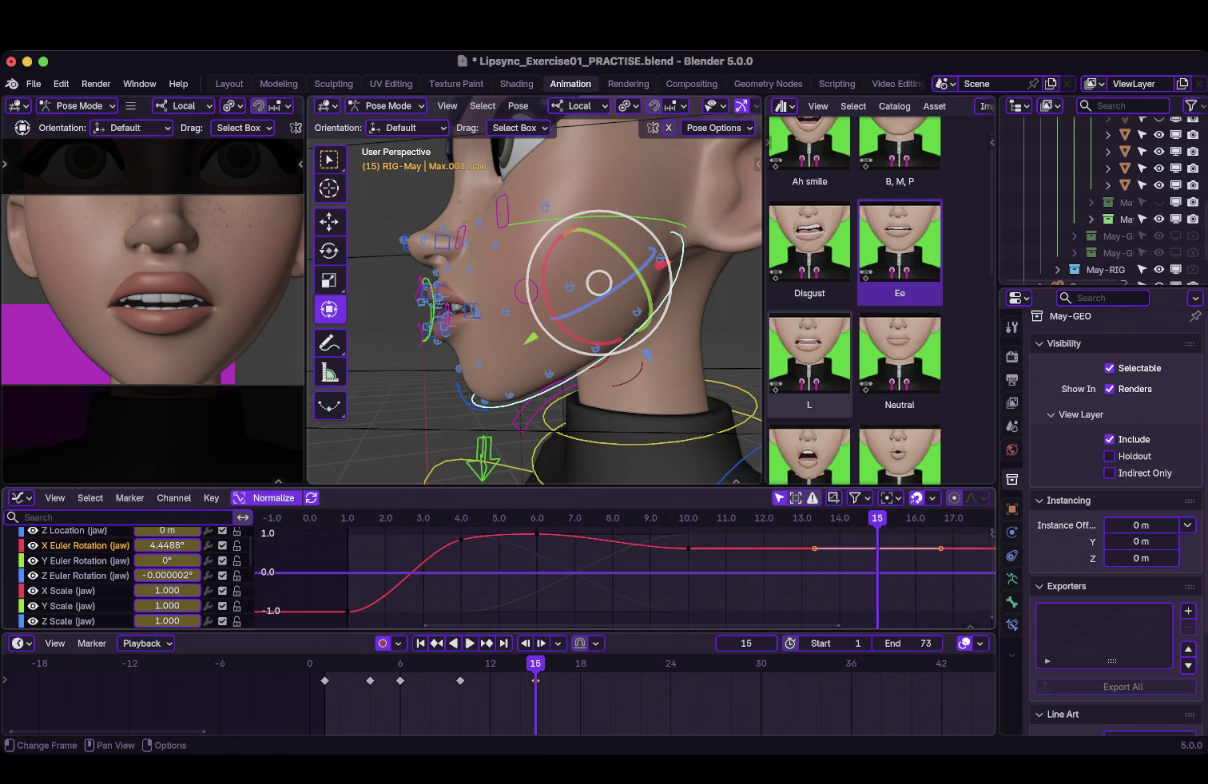
key("g")
key("y")
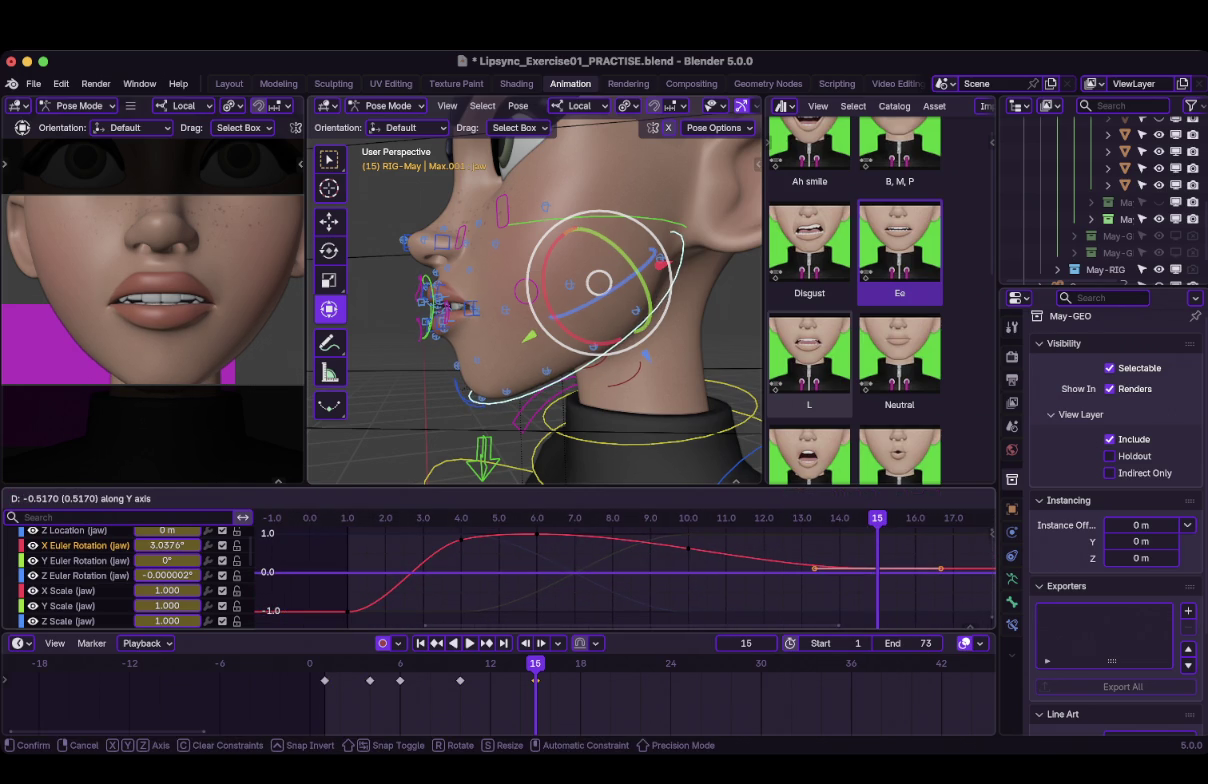
key("Return")
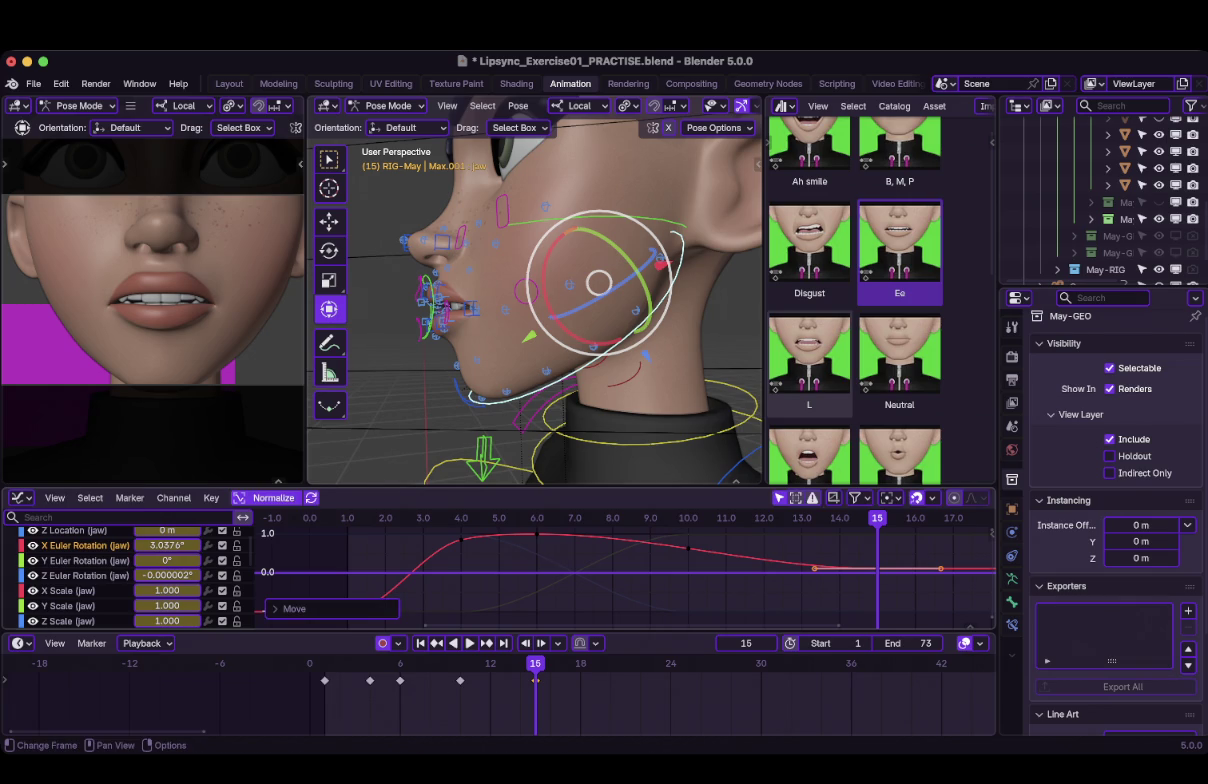
mouse_move(600, 350)
middle_mouse_down()
mouse_move(540, 320)
mouse_move(490, 318)
middle_mouse_up()
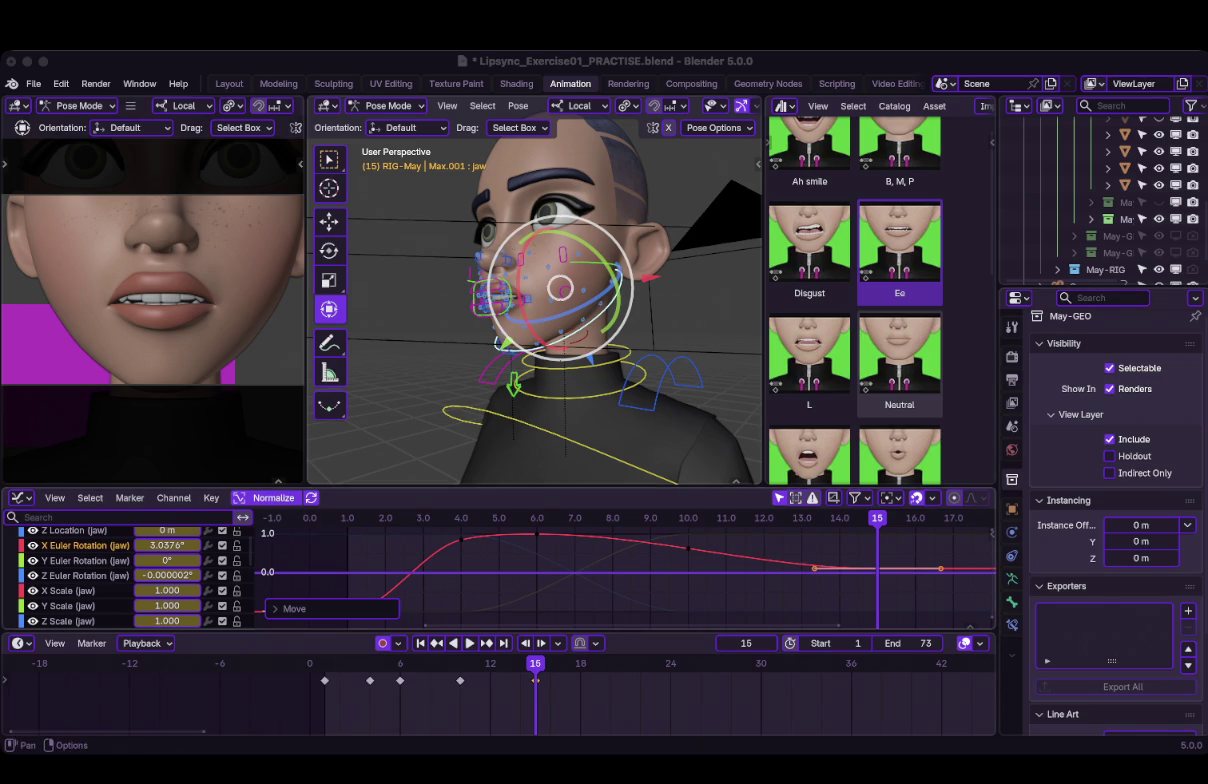
Orbit and zoom the viewport to see May's face close up from the front.
middle_click_drag(600, 300, 530, 282)
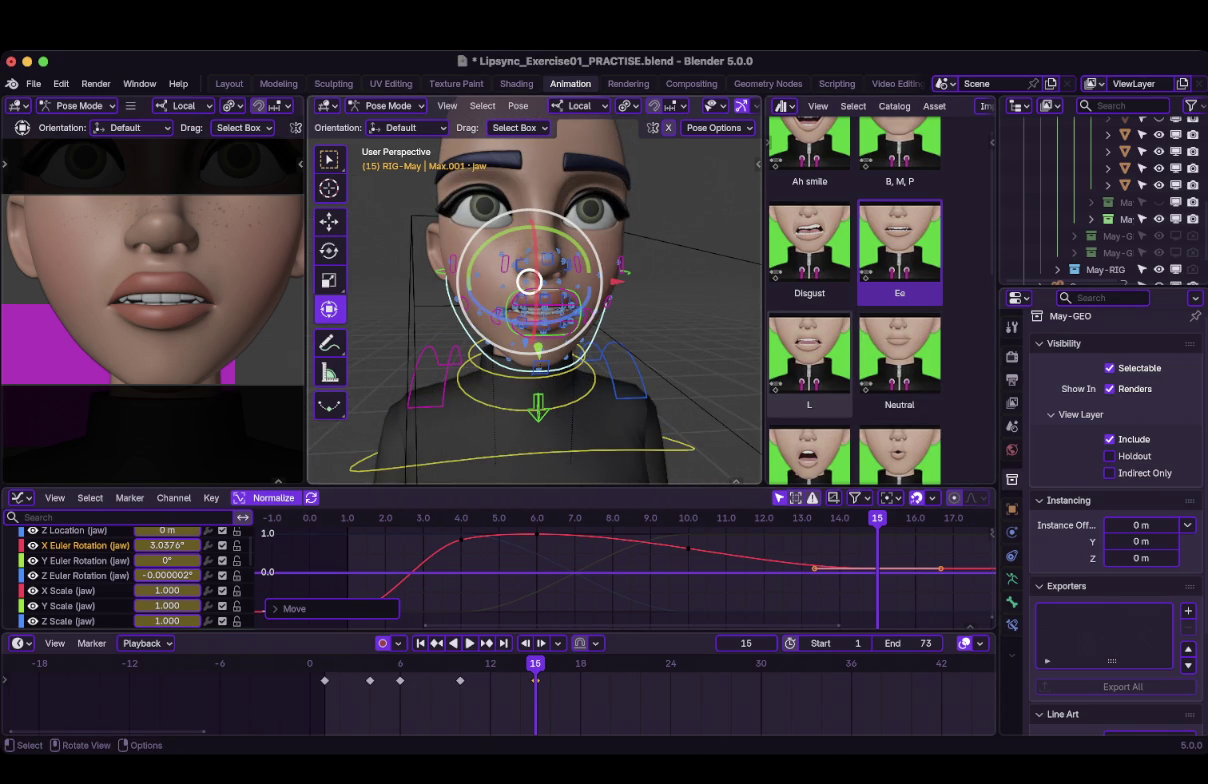
scroll(529, 281, "up", 3)
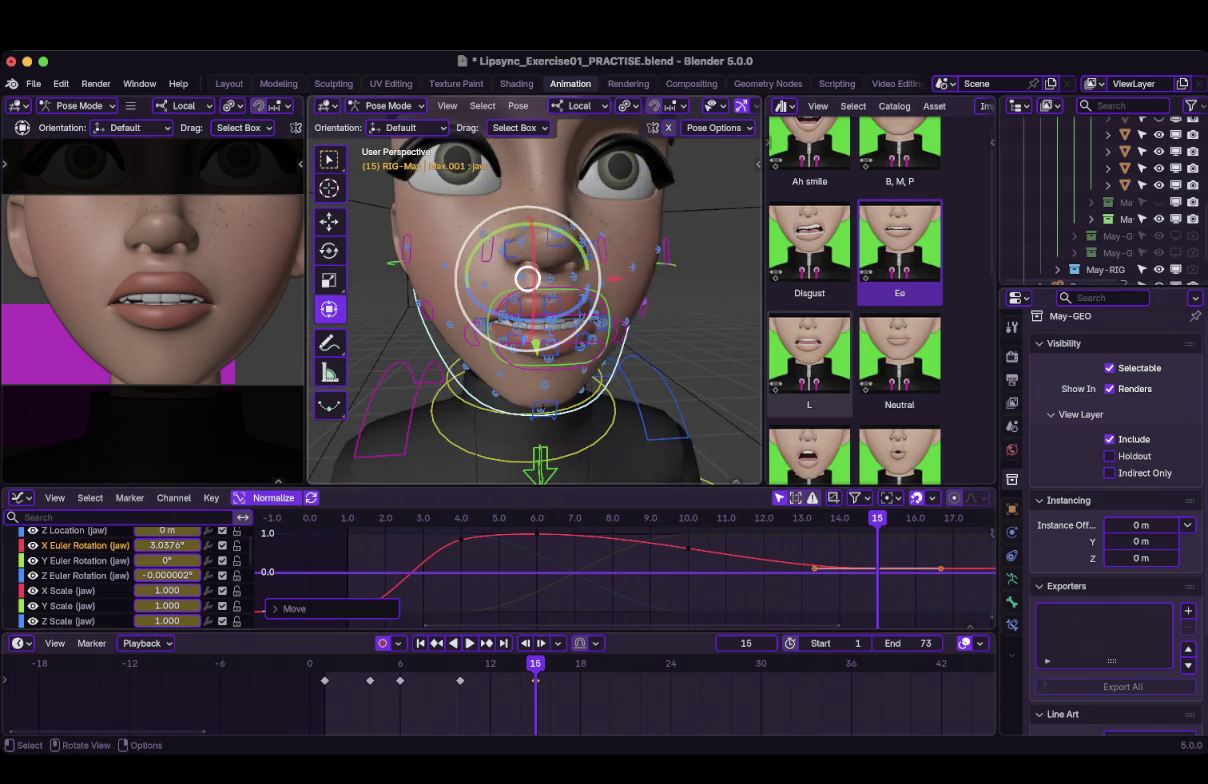
middle_click_drag(529, 281, 542, 287)
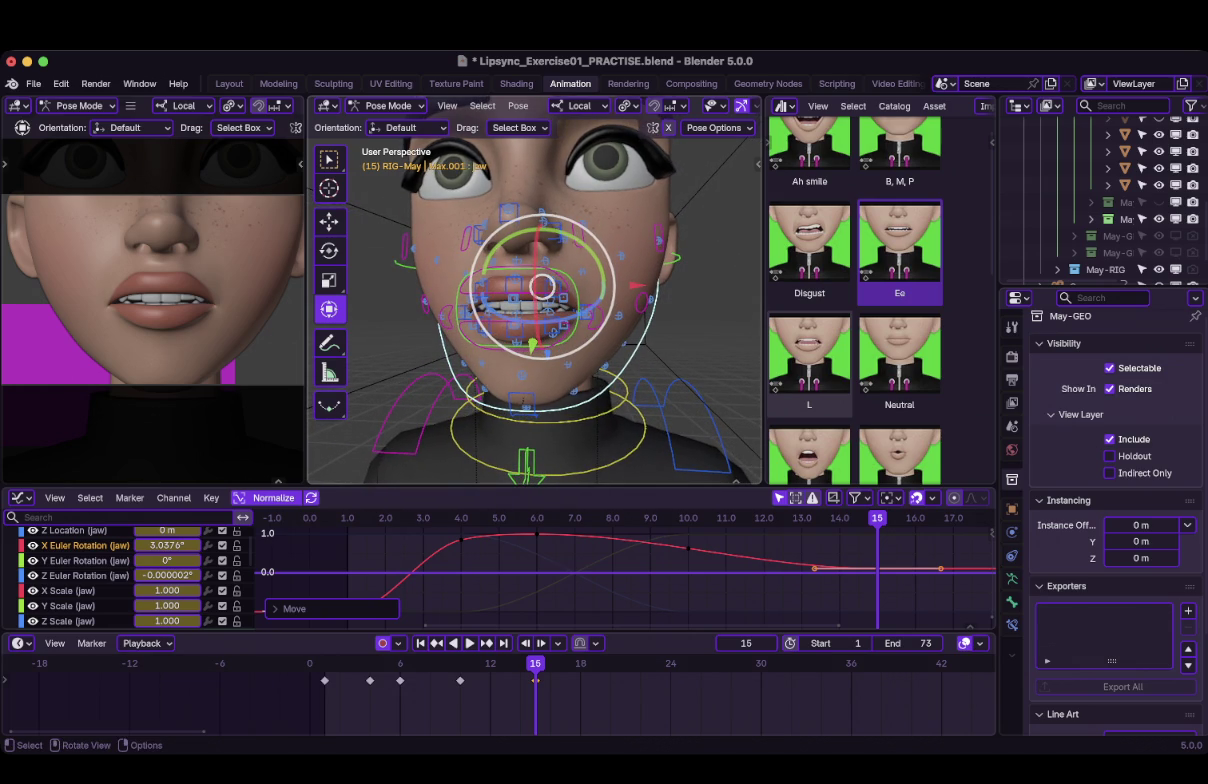
scroll(600, 104, "down", 3)
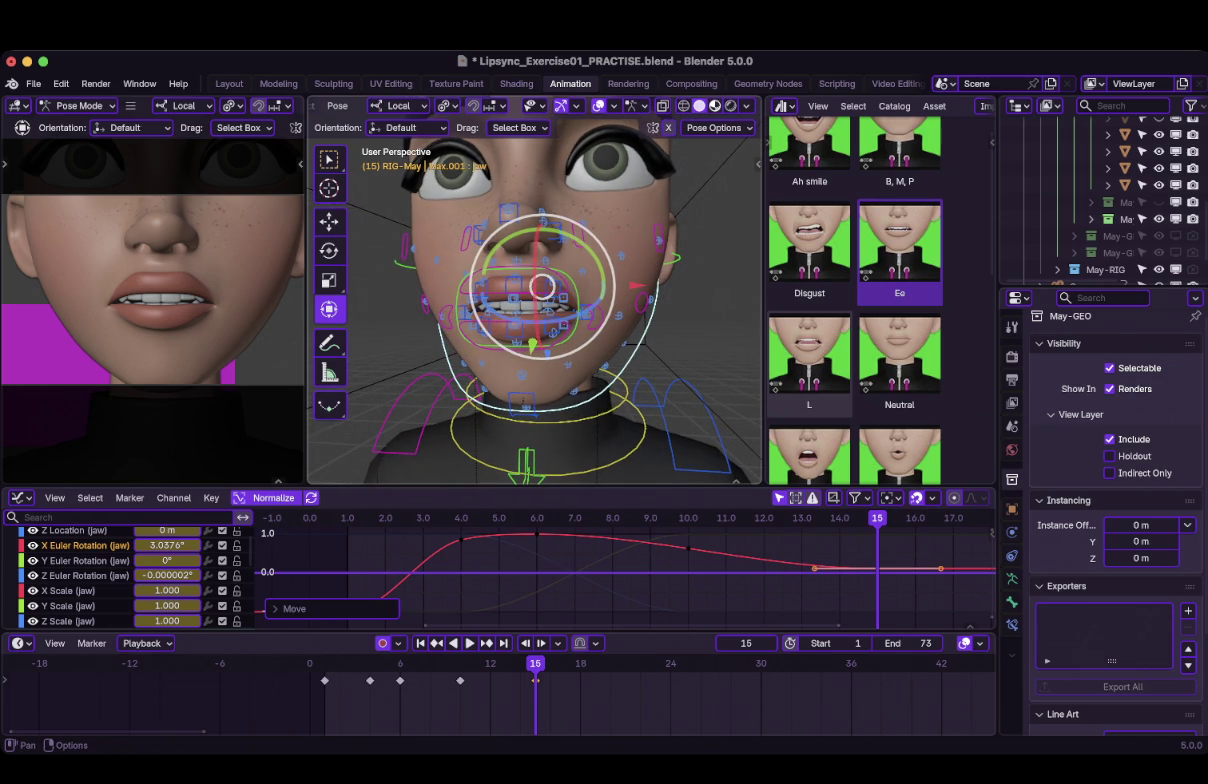
scroll(540, 105, "up", 1)
scroll(540, 105, "up", 2)
scroll(540, 105, "down", 2)
scroll(540, 105, "down", 2)
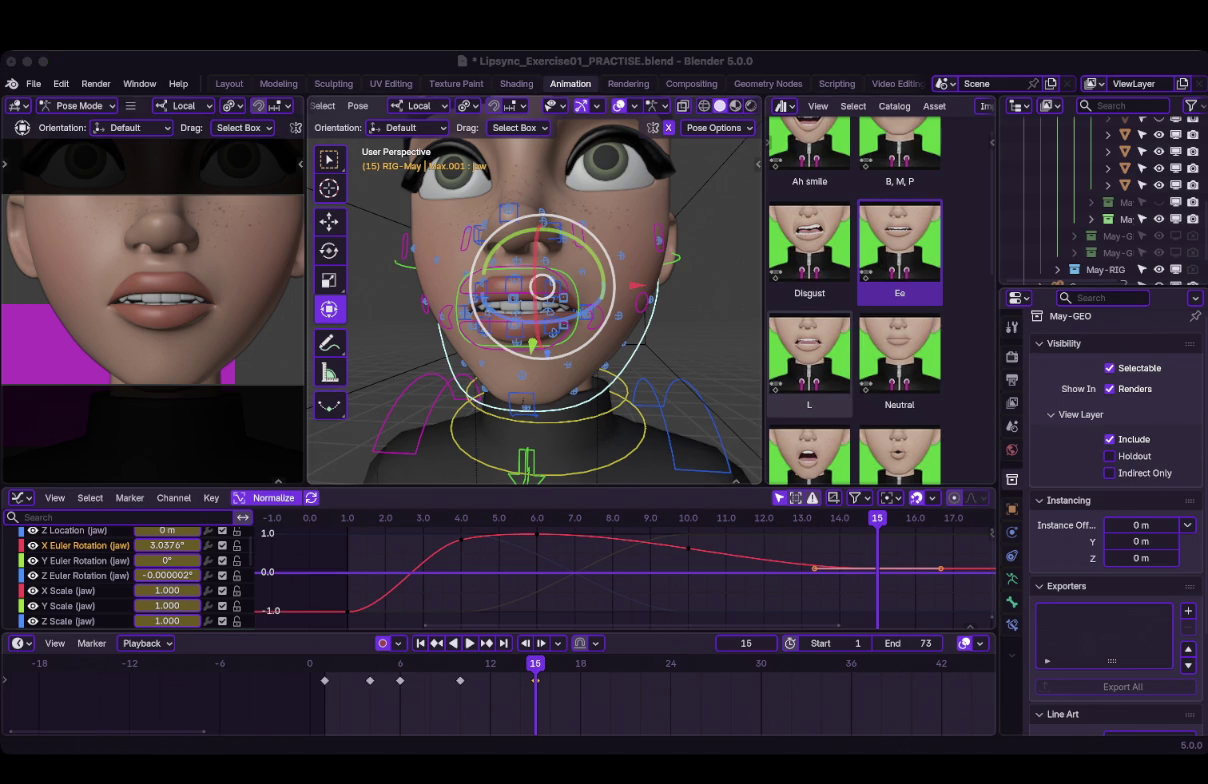
Pull mouth_corner.R outward and reposition mouth_corner.L in front orthographic view.
left_click(457, 317)
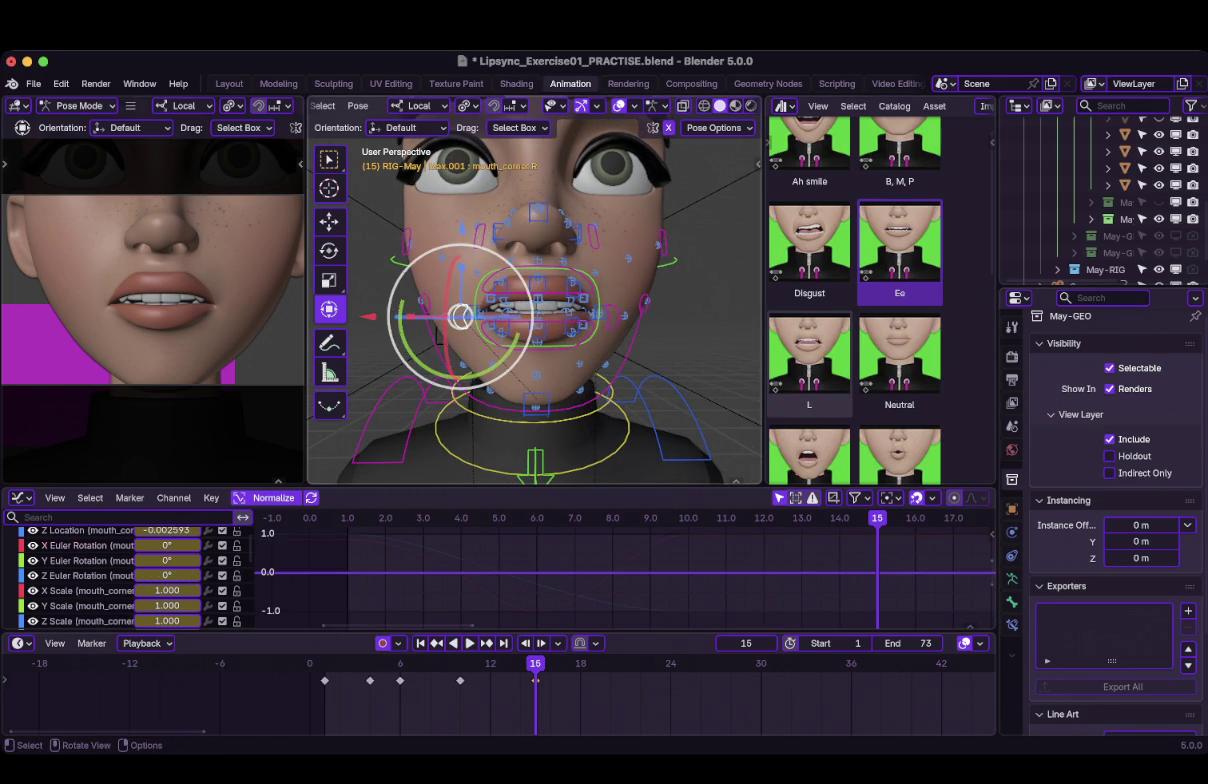
left_click_drag(457, 317, 450, 317)
left_click(567, 298)
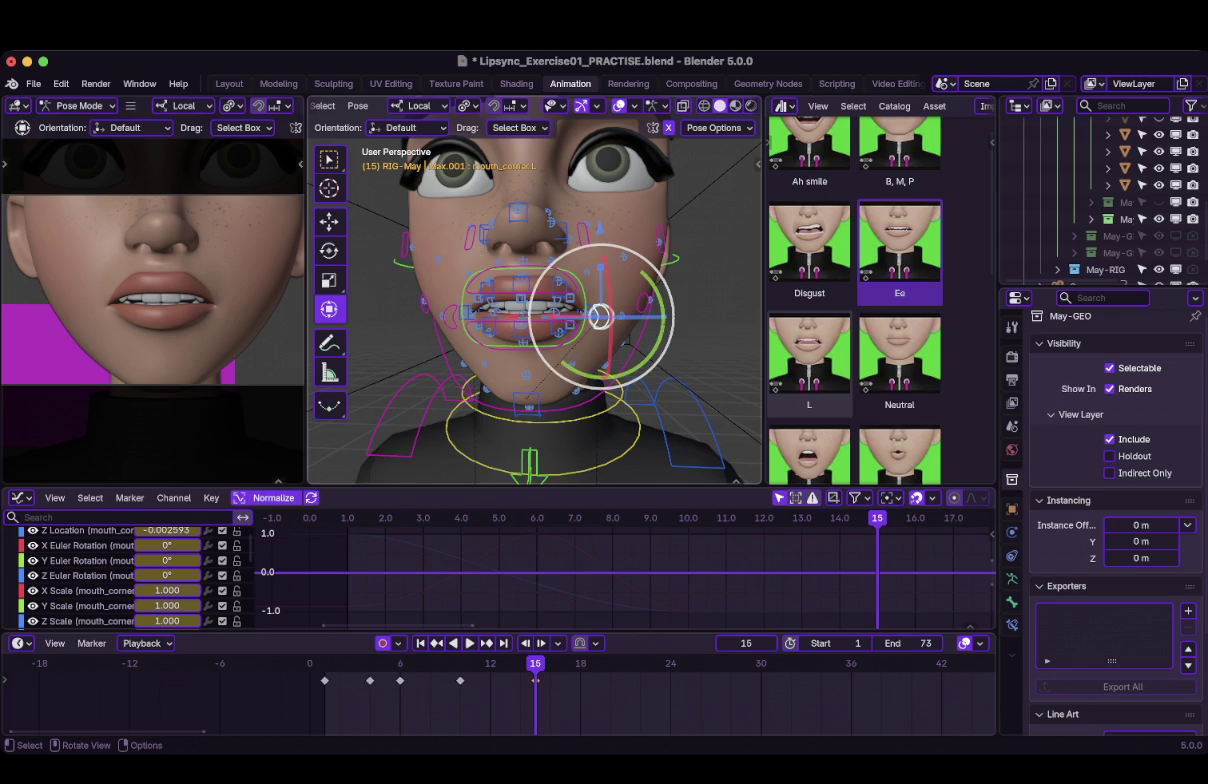
key("KP_1")
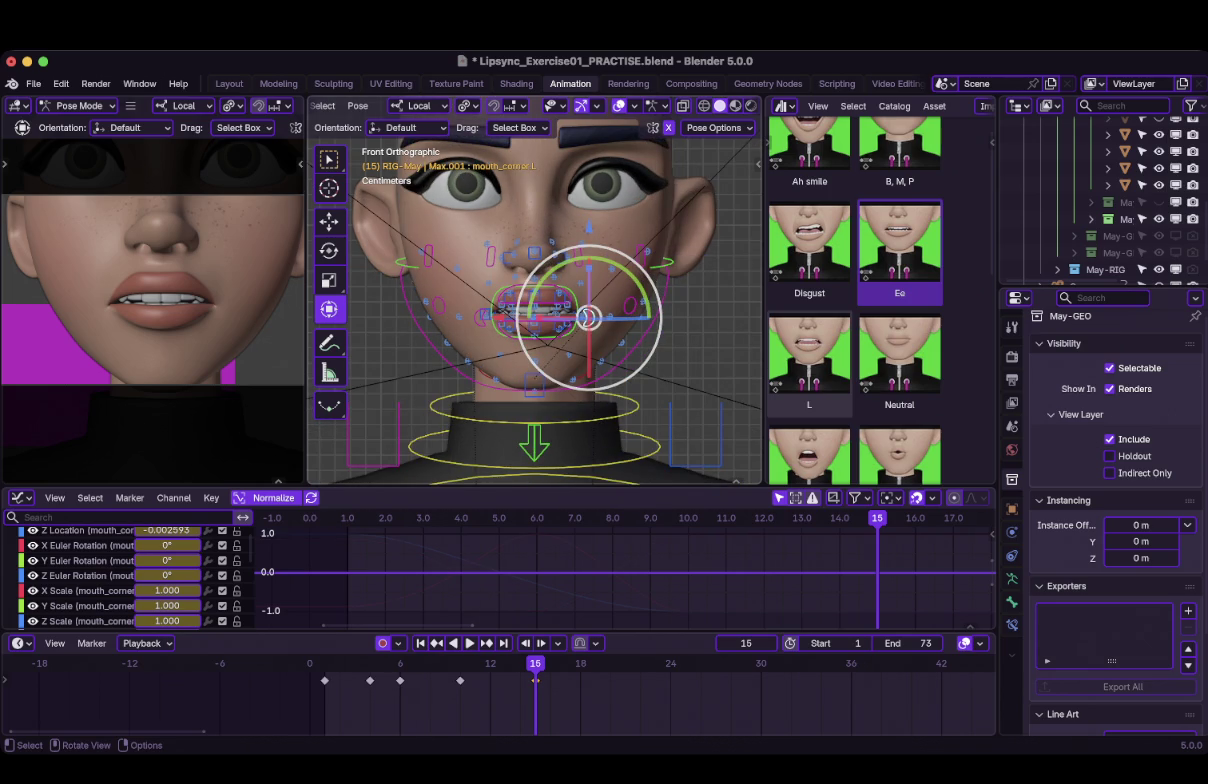
key("g")
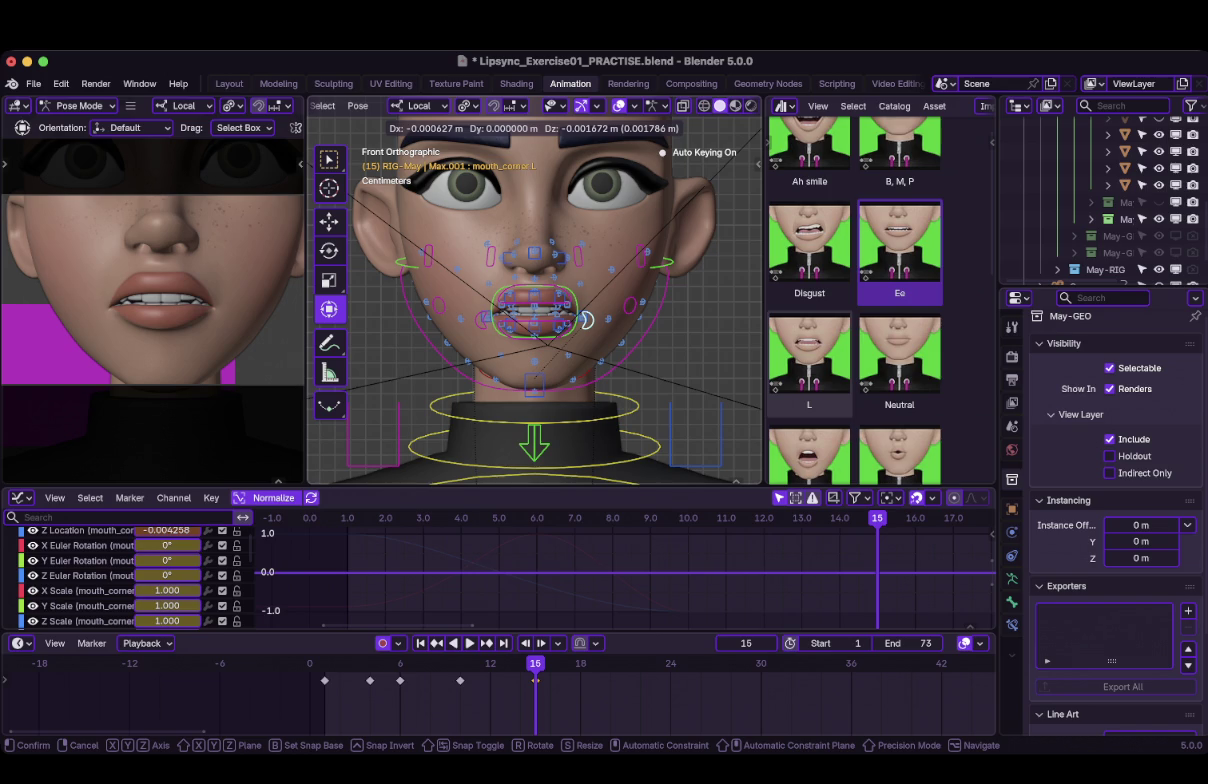
left_click(588, 319)
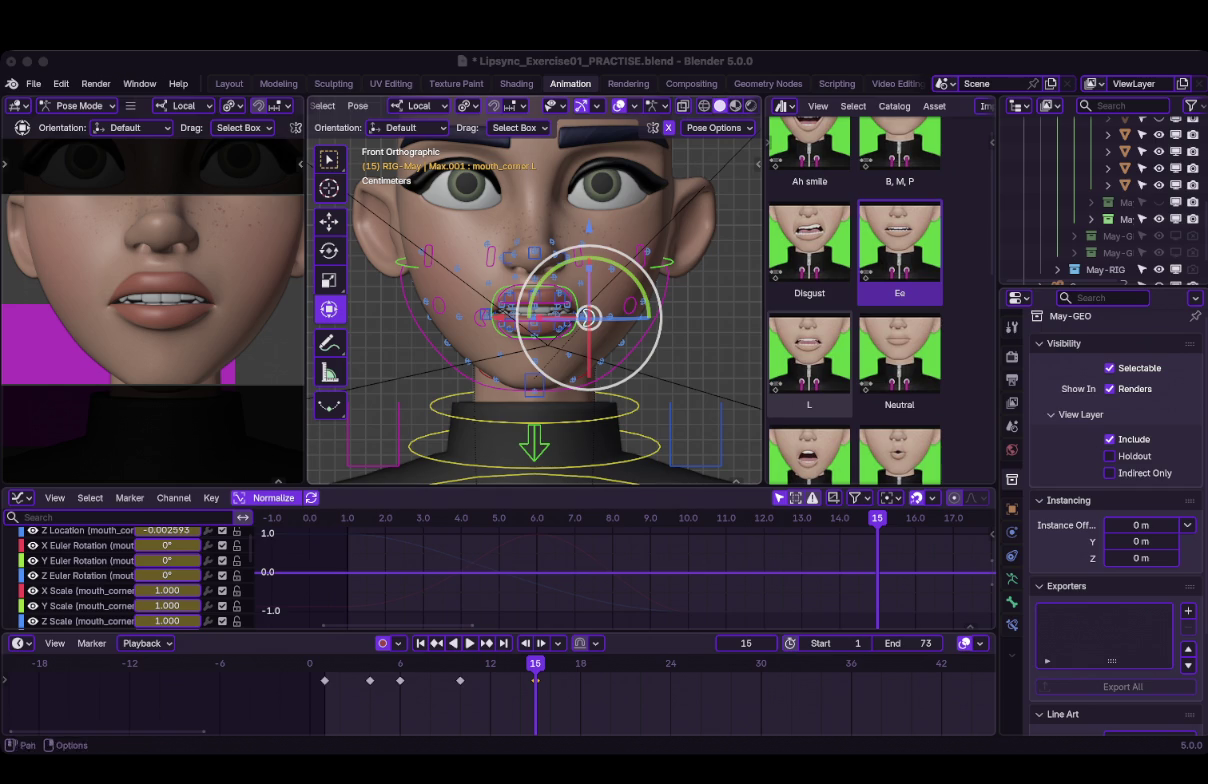
Nudge the left mouth corner control slightly inward.
scroll(540, 295, "up", 4)
key("g")
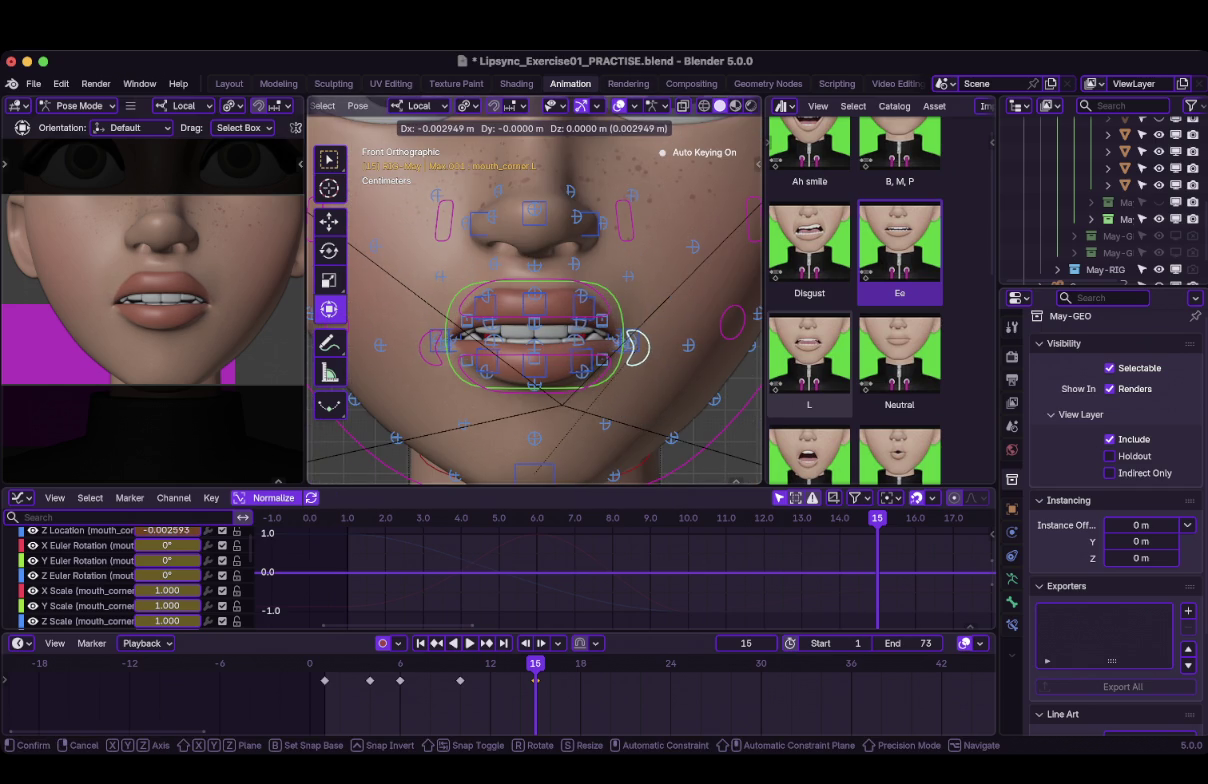
key("Return")
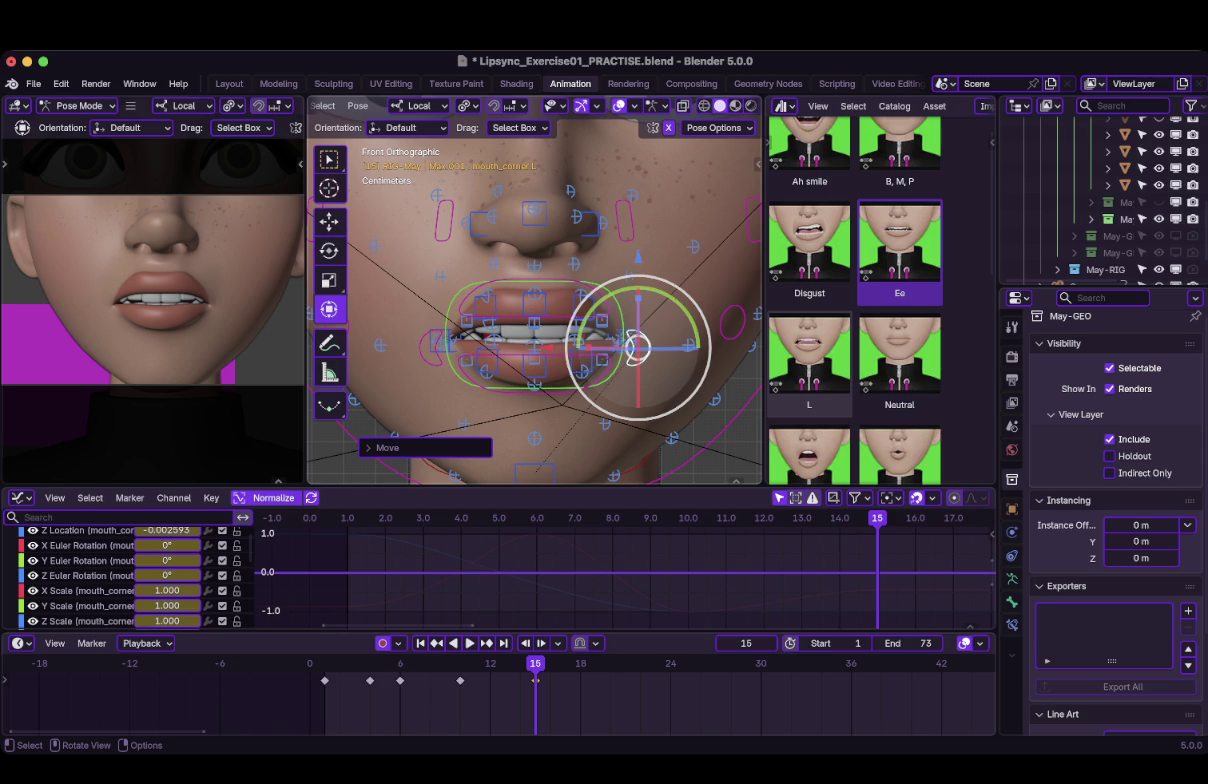
Flip between keyframes 10 and 15 to compare mouth poses, ending on frame 10.
key("Up")
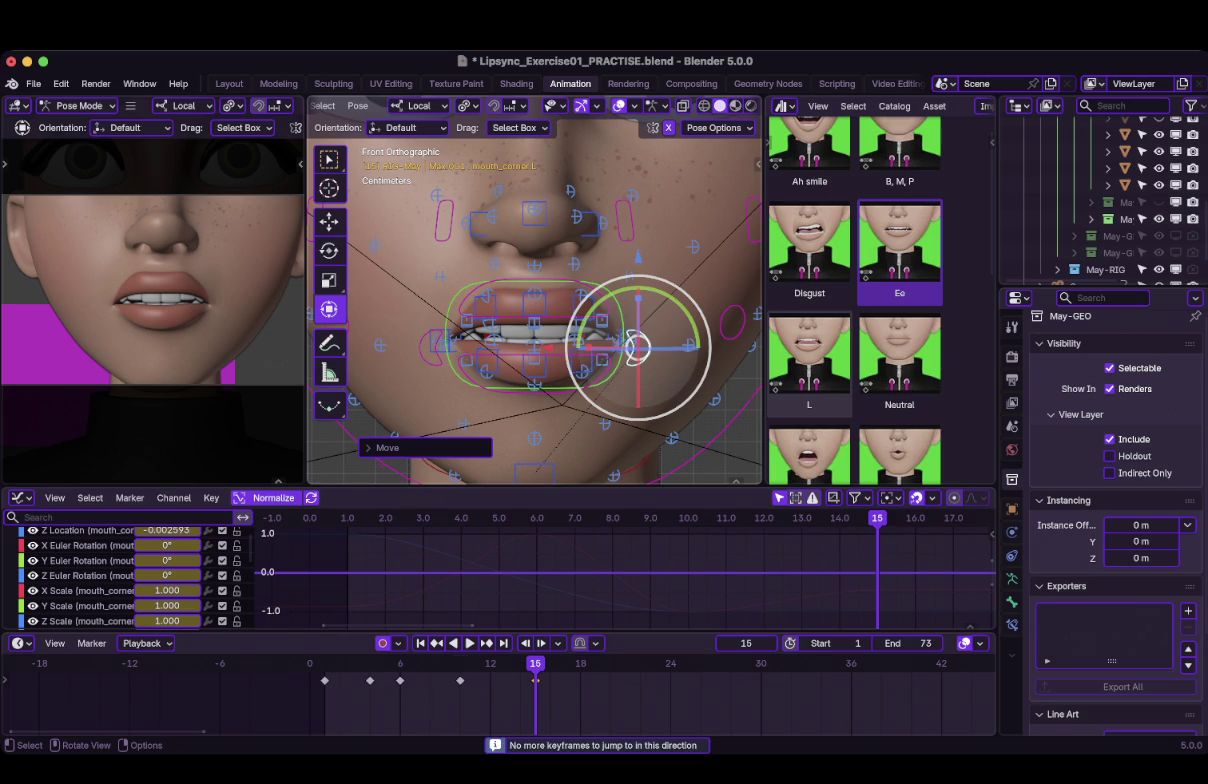
key("Down")
key("Up")
key("Down")
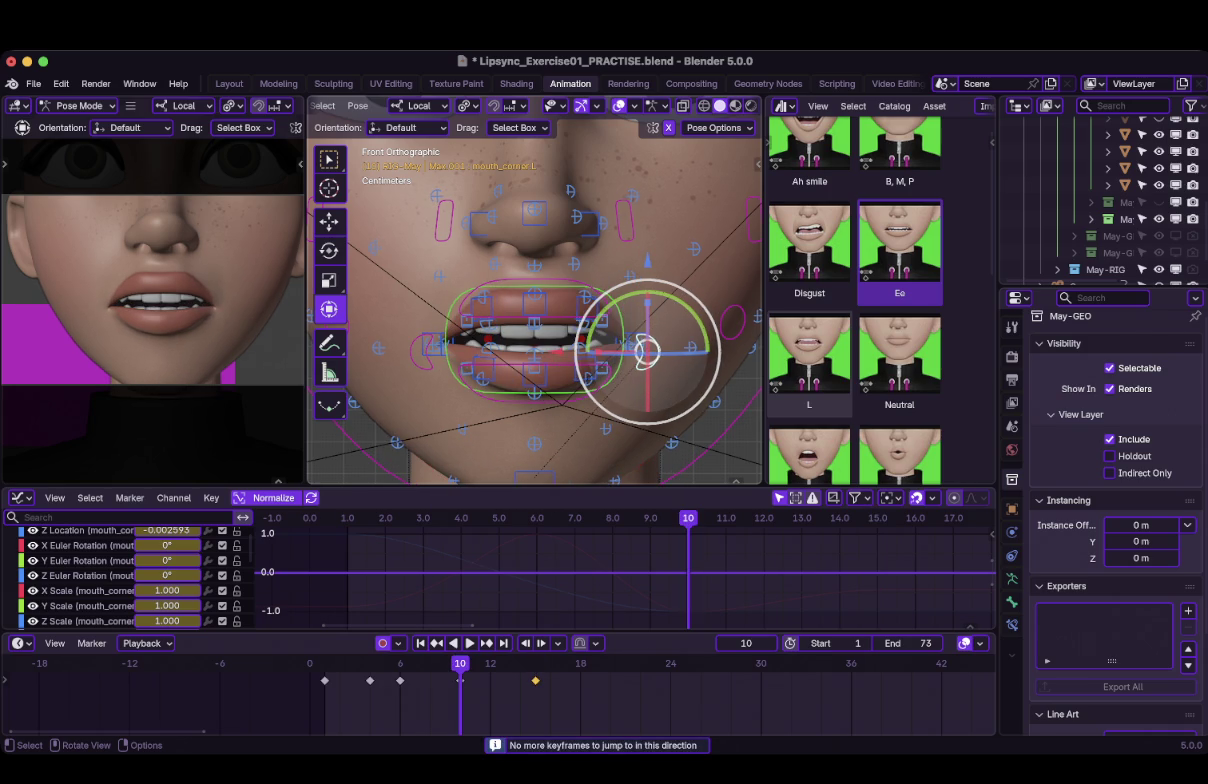
key("Up")
key("Down")
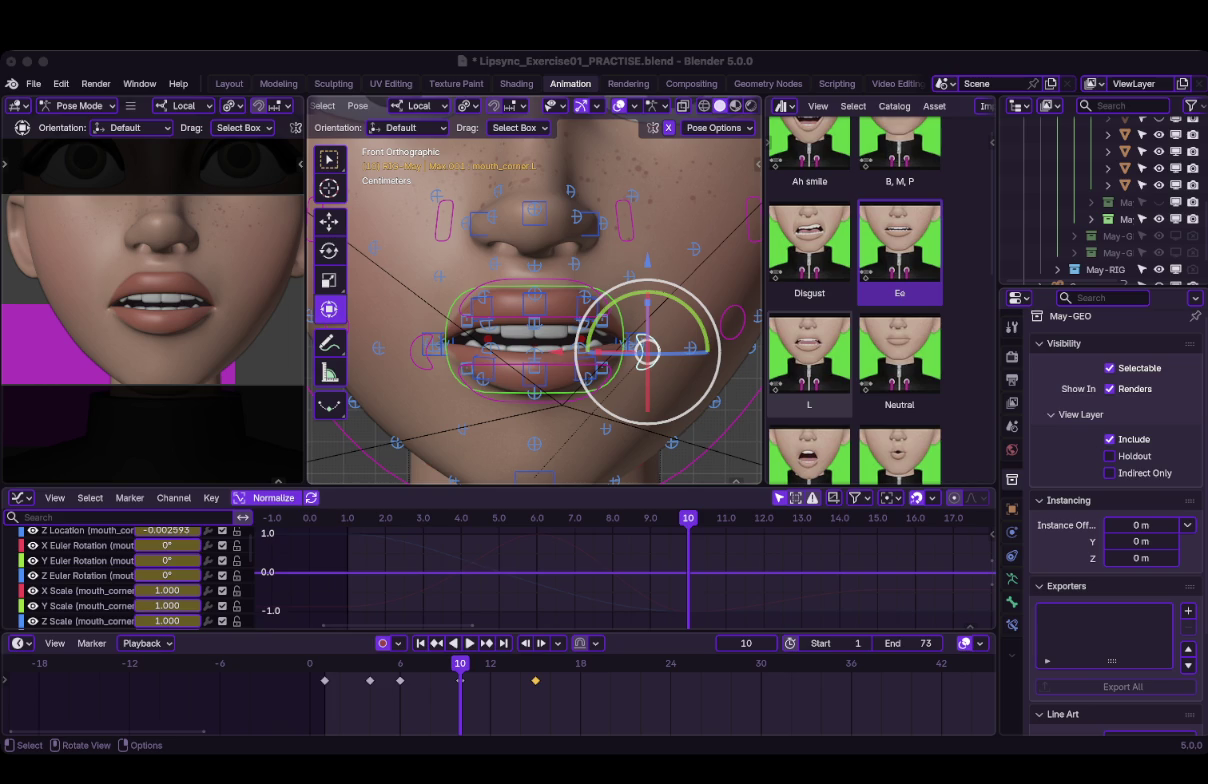
left_click(460, 680)
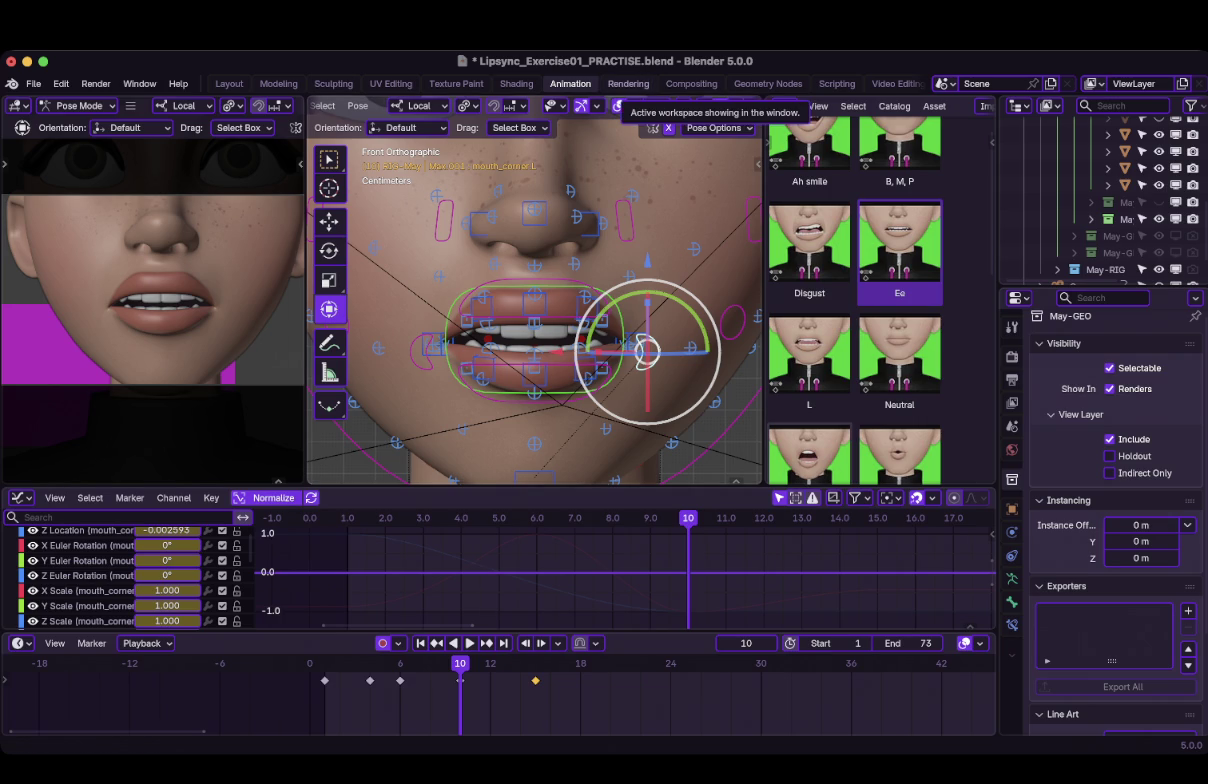
scroll(700, 298, "up", 2)
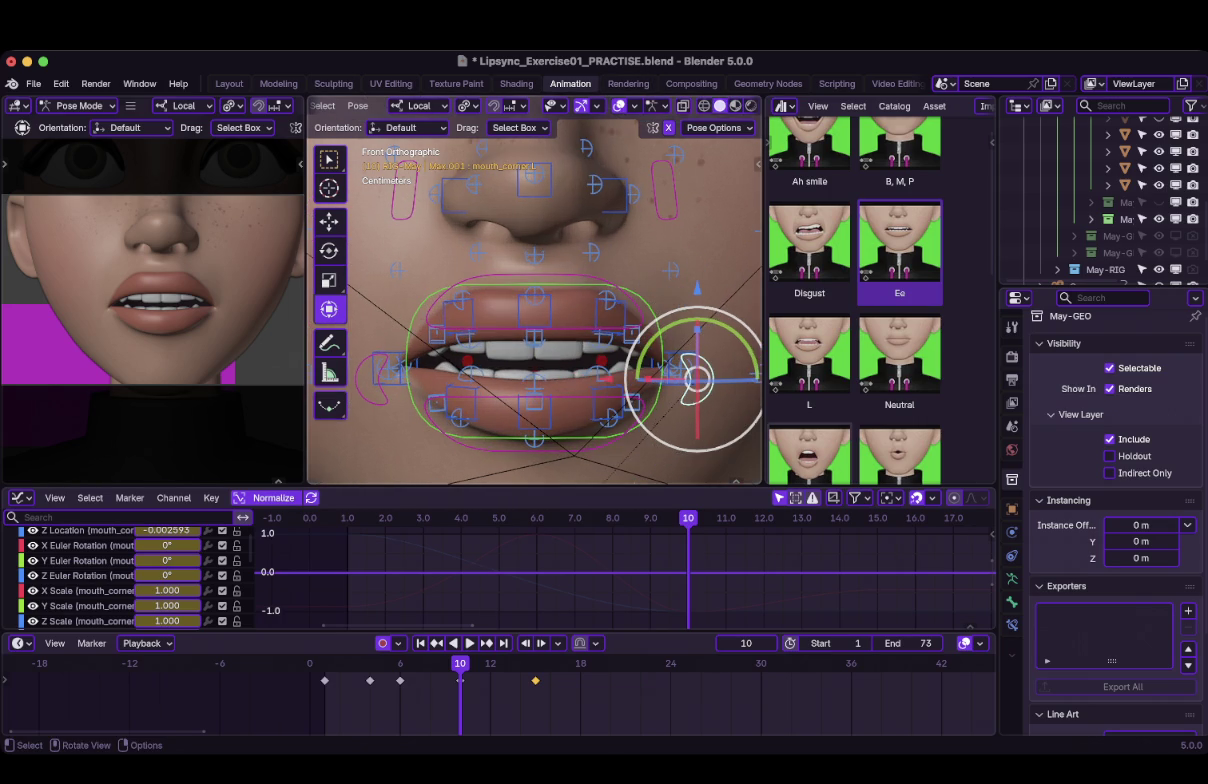
Lower the left mouth corner at frame 10 to Z -0.003952 and play the animation.
key("g")
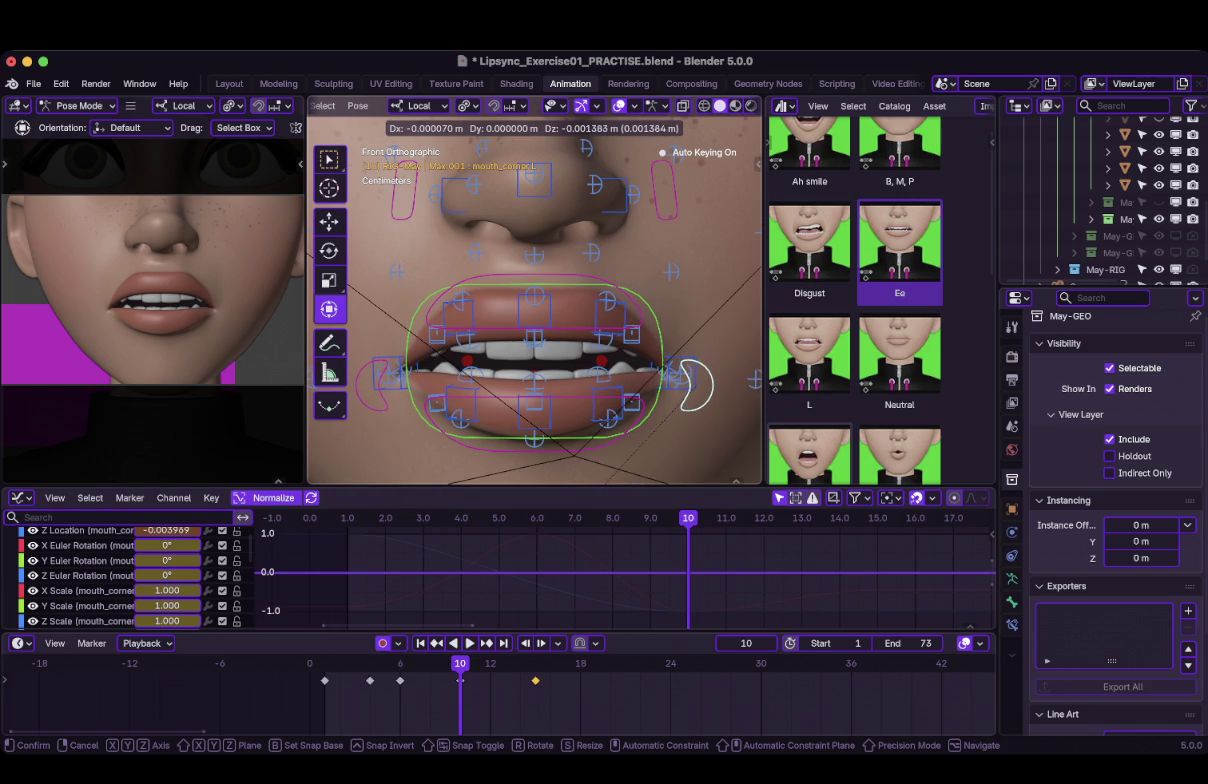
key("Return")
key("g")
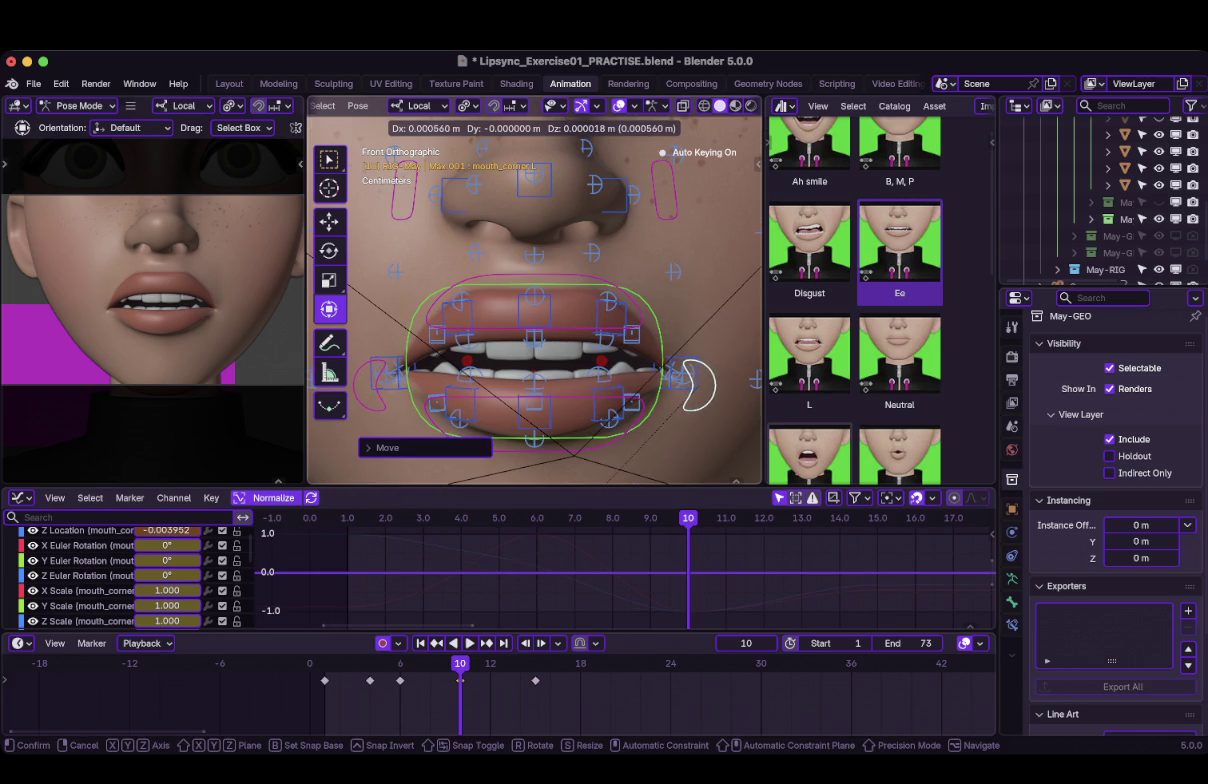
key("Return")
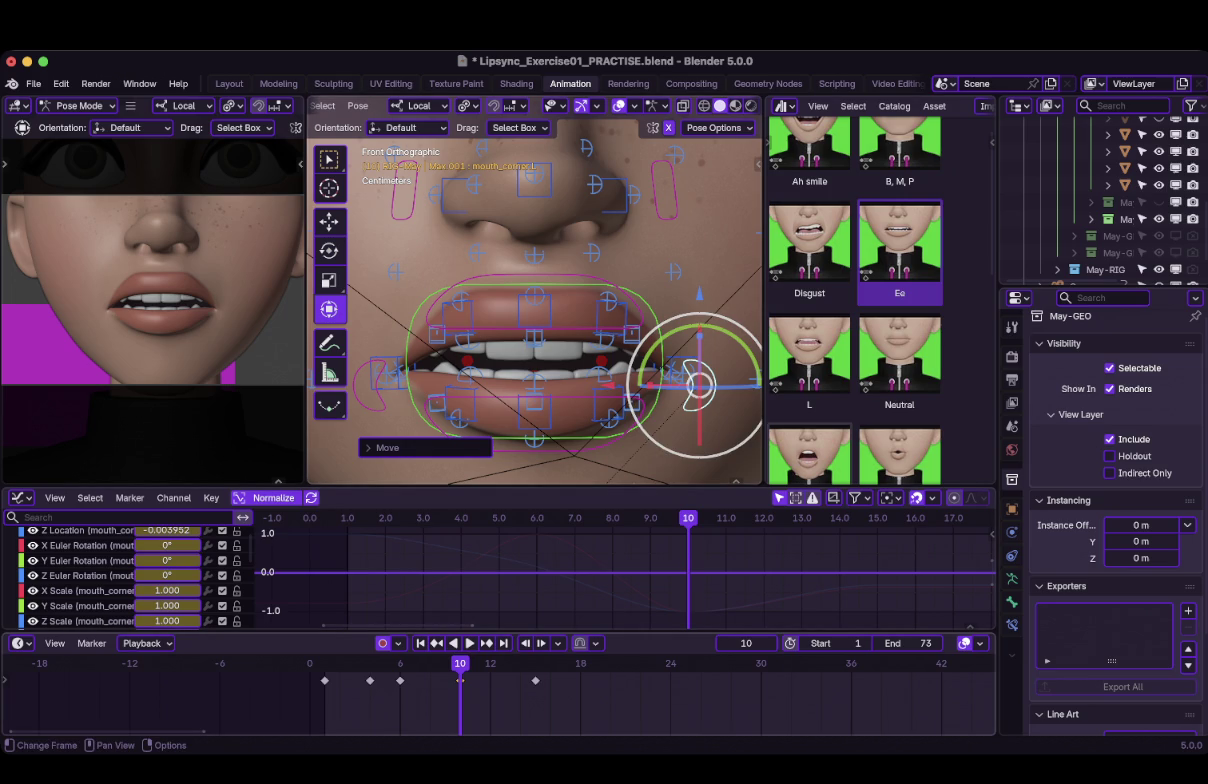
left_click(460, 680)
key("space")
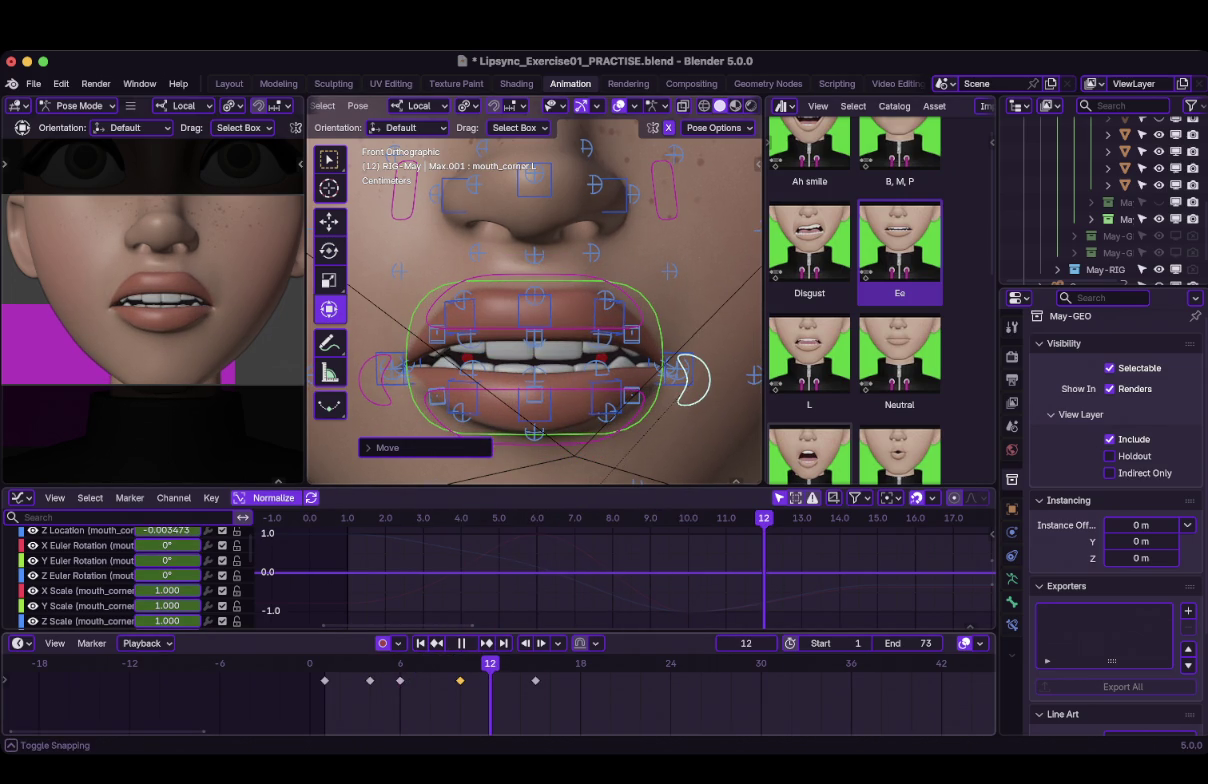
Stop playback at frame 13 and save the lip-sync file.
key("space")
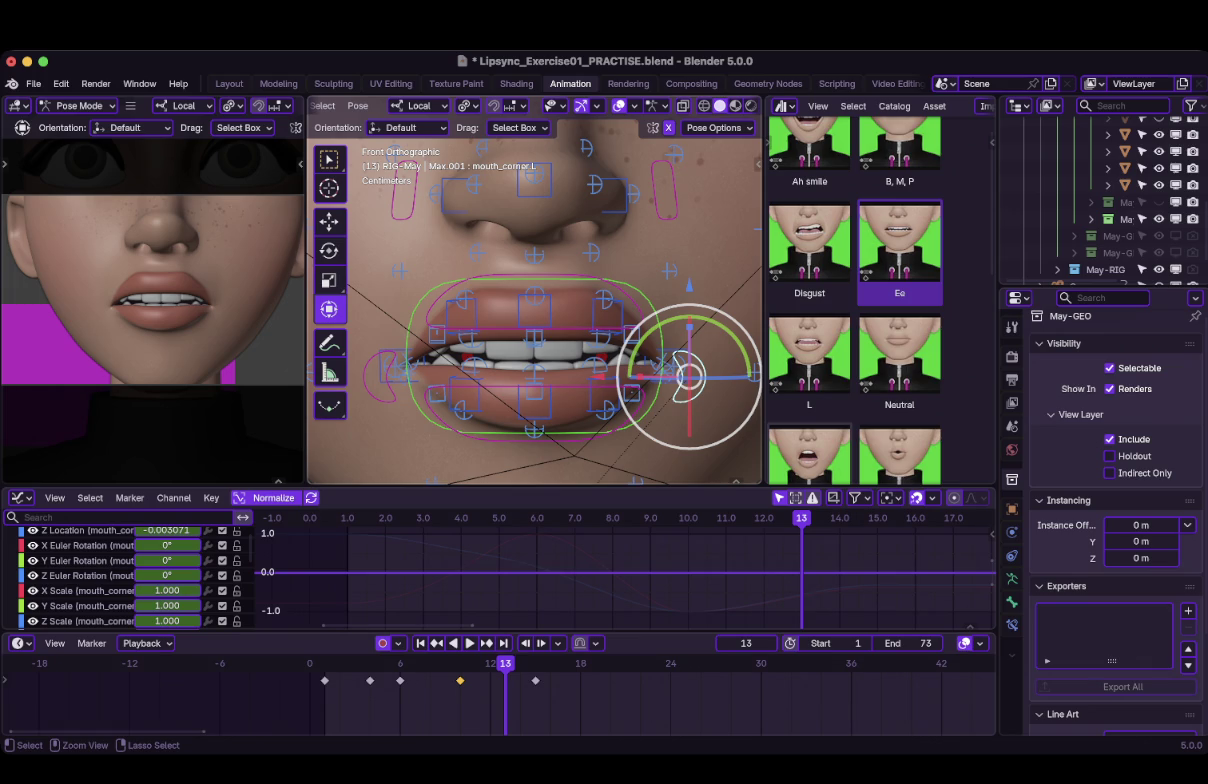
key("ctrl+s")
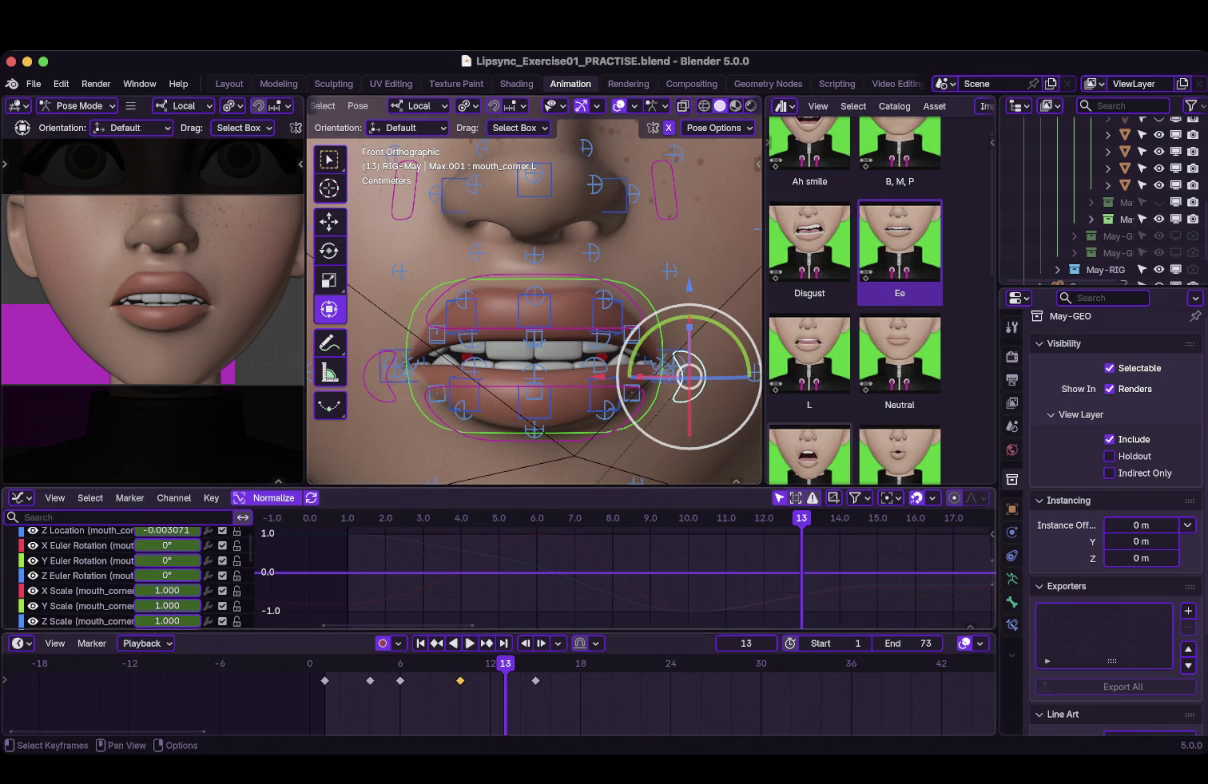
Review the mouth-corner motion from frame 6 backward and forward, then select the jaw bone.
left_click(400, 700)
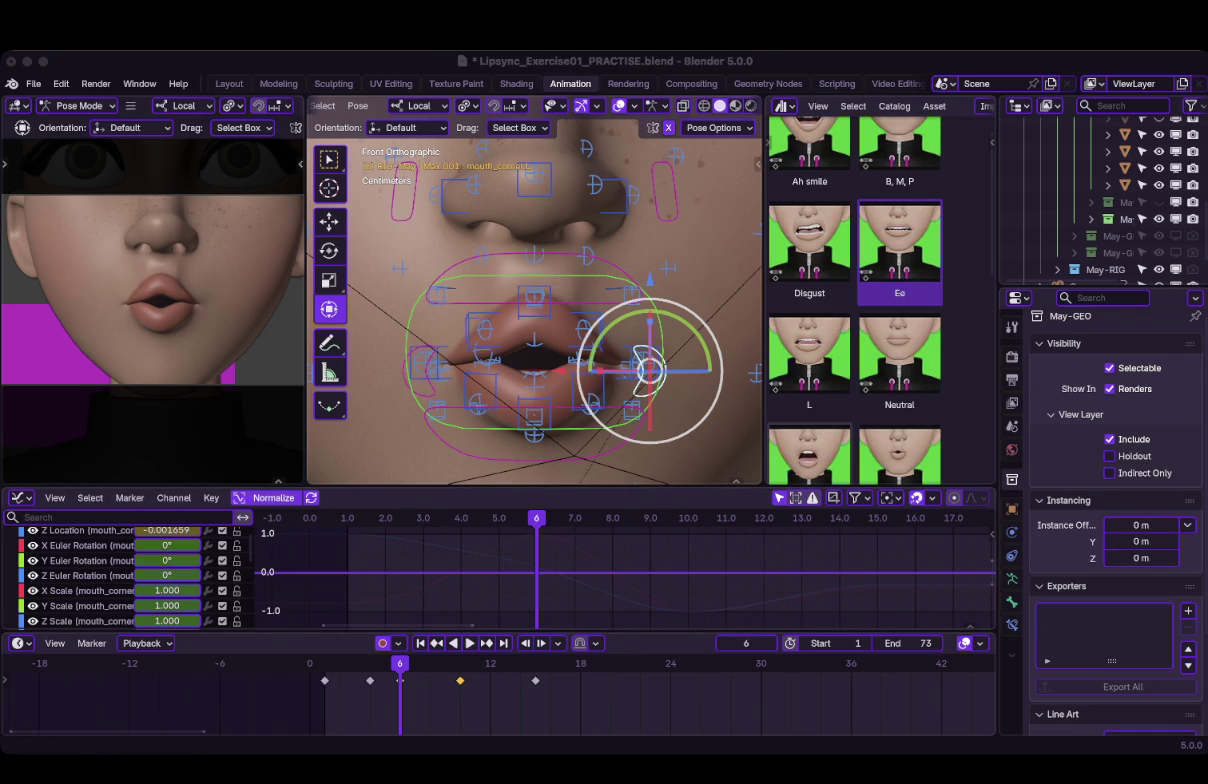
left_click(453, 643)
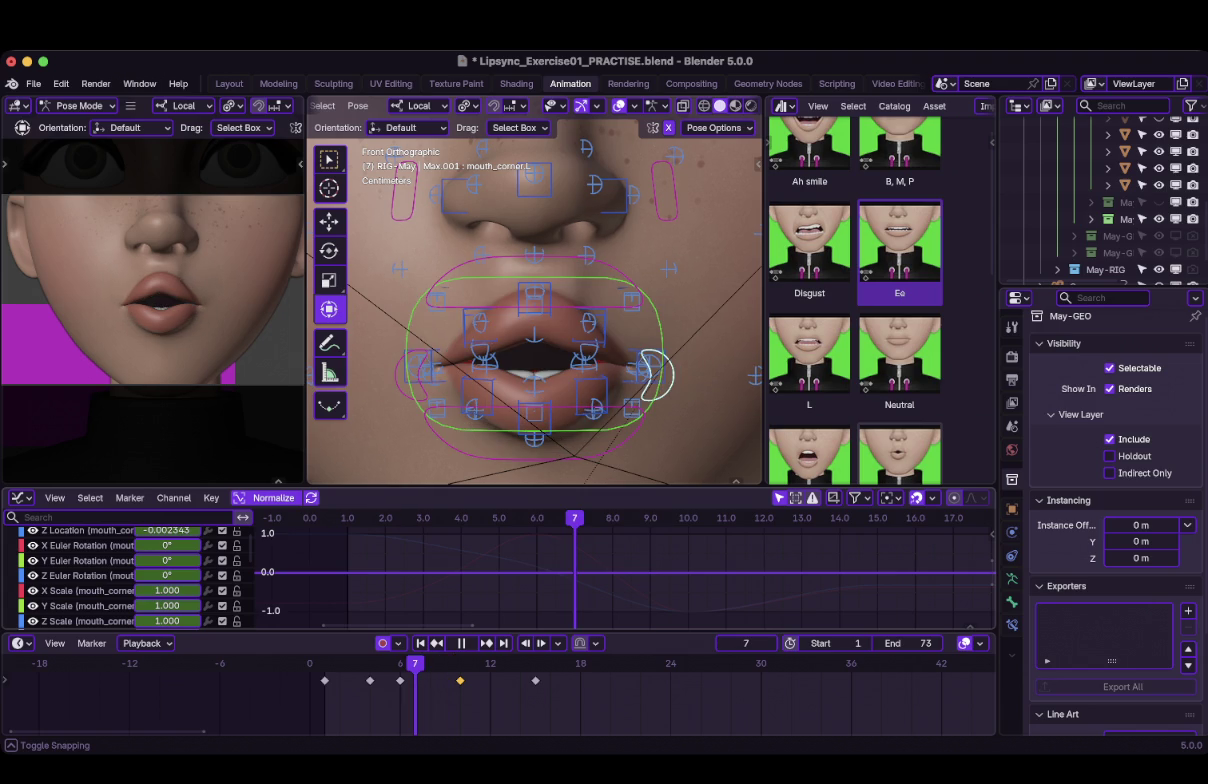
key("space")
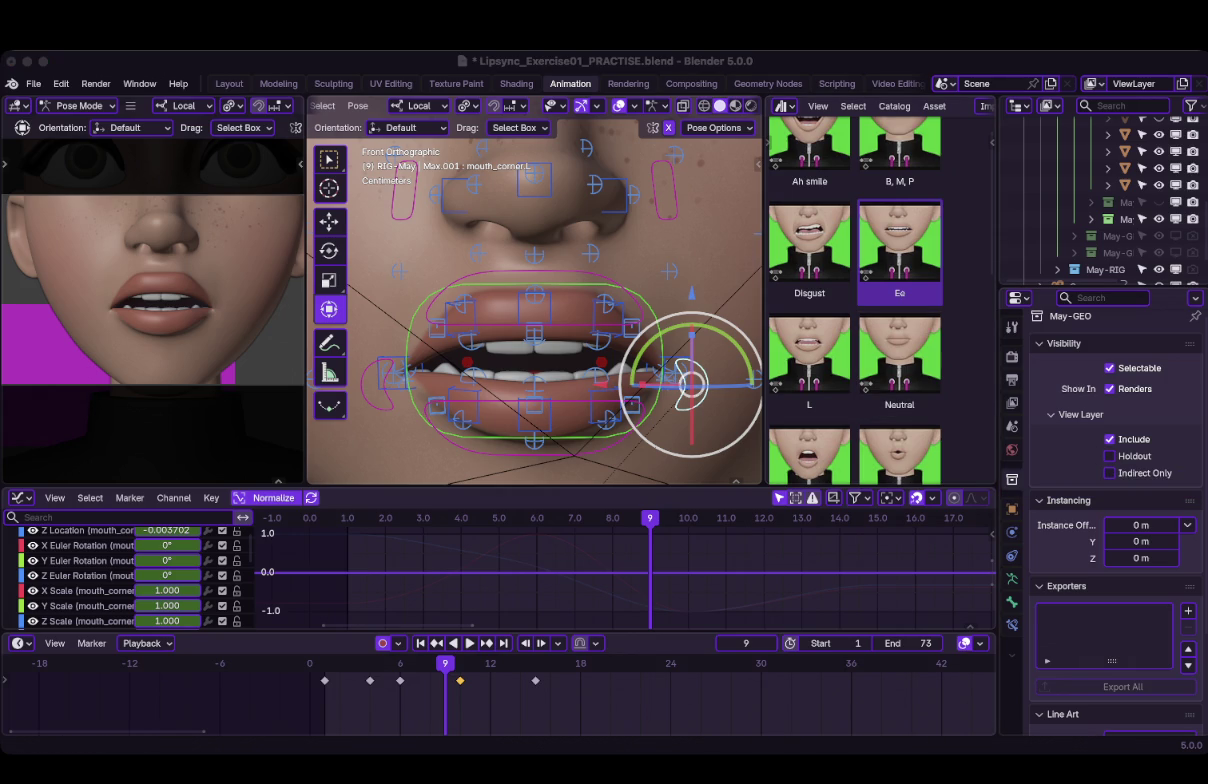
scroll(534, 300, "down", 4)
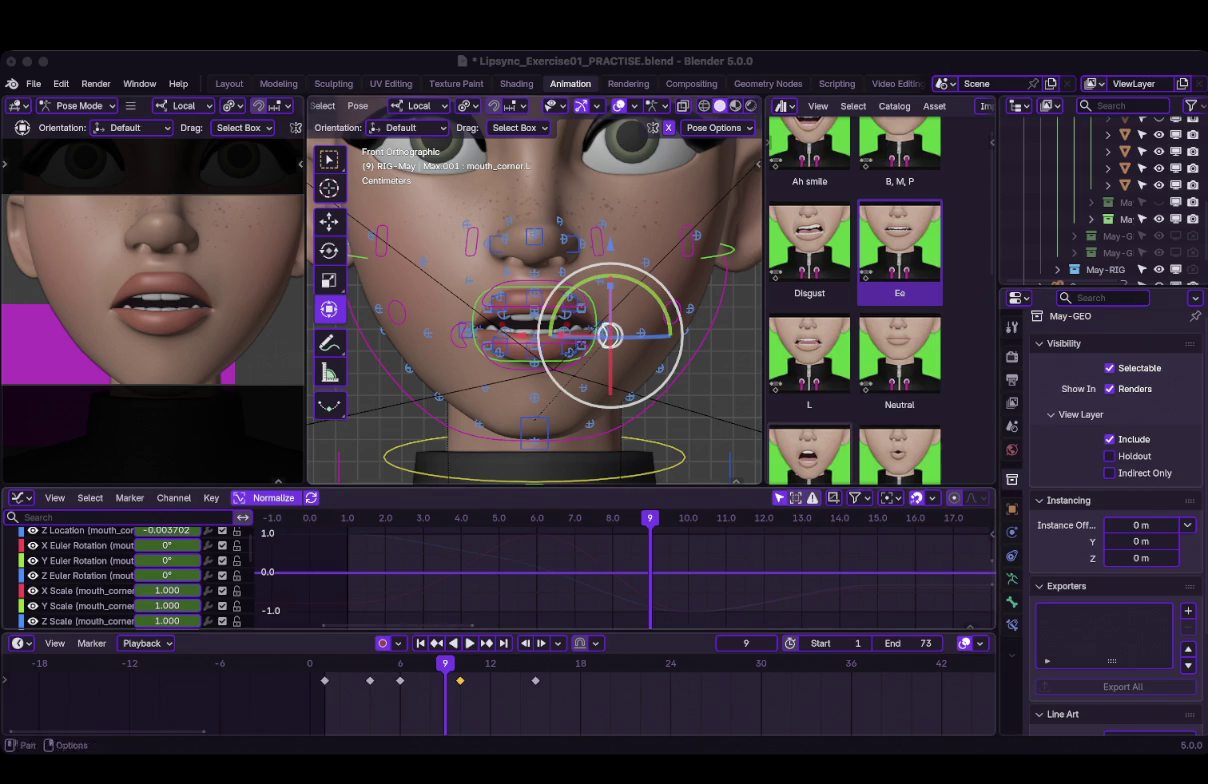
key("shift+Left")
key("space")
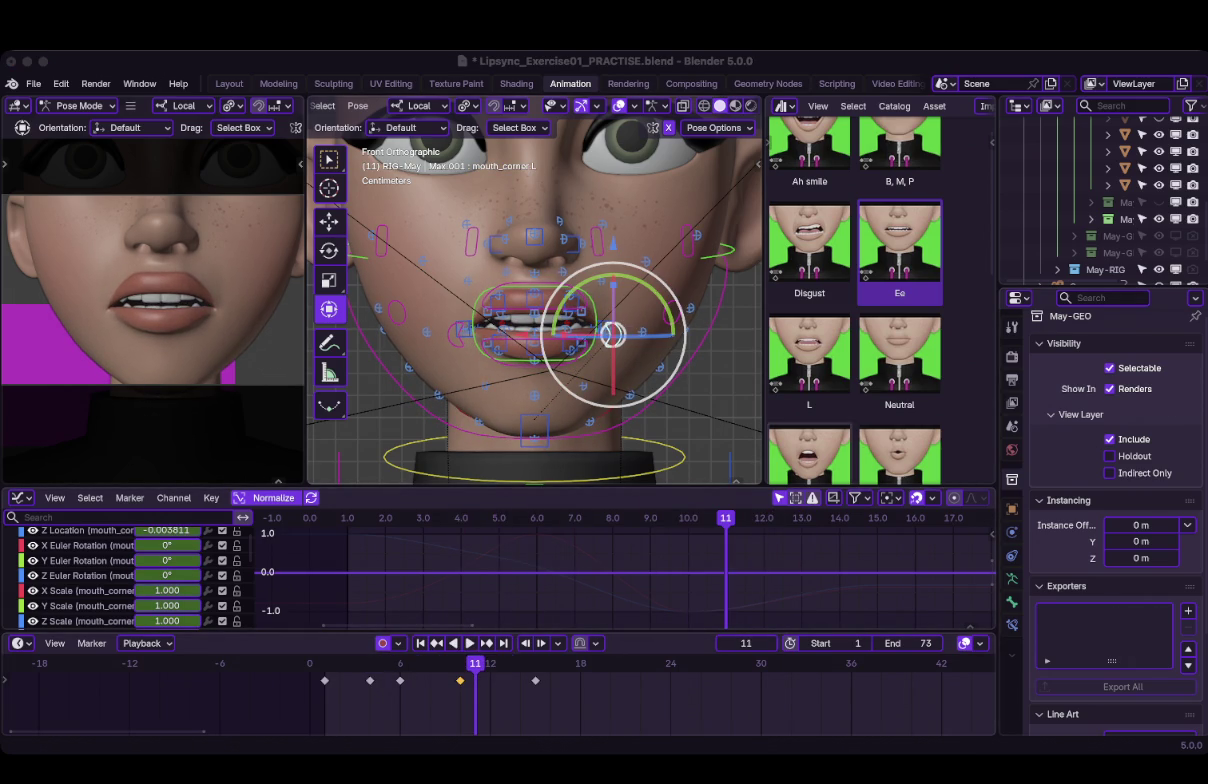
left_click(534, 436)
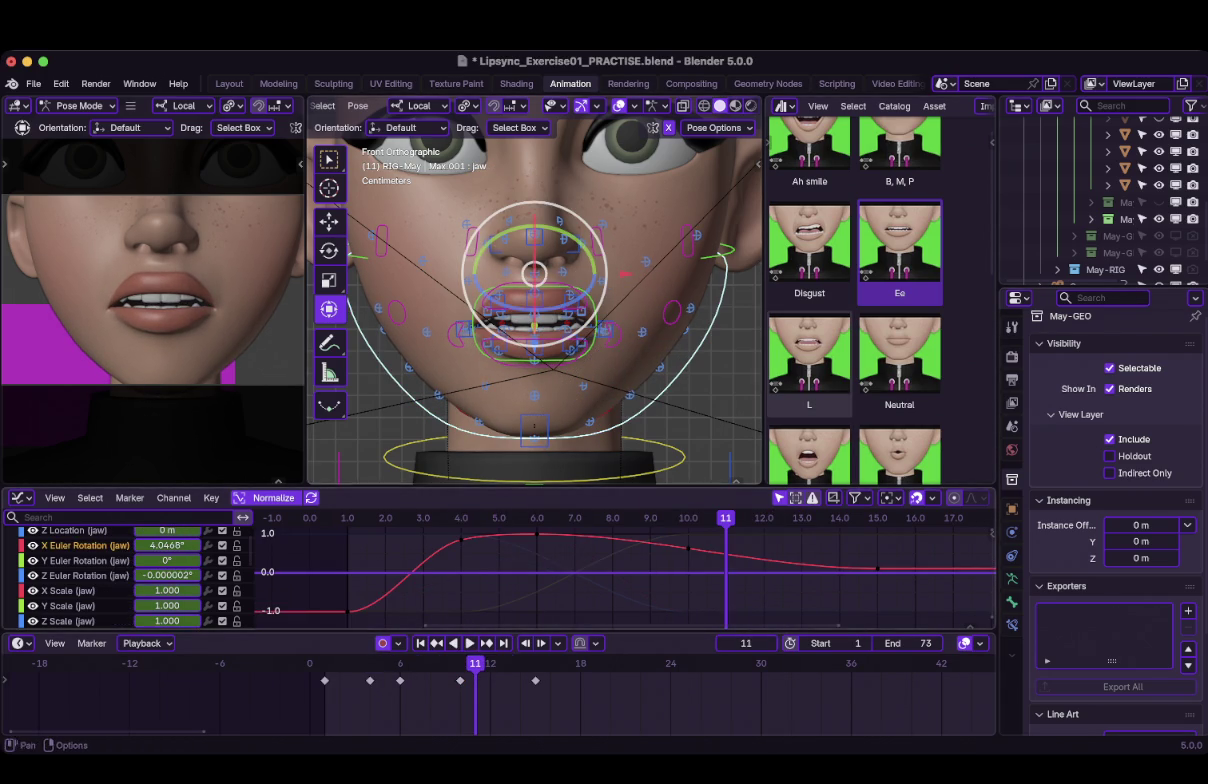
Orbit in close on the mouth and play the animation, stopping at frame 4.
scroll(534, 290, "up", 3)
middle_click_drag(534, 290, 580, 300)
scroll(534, 290, "up", 3)
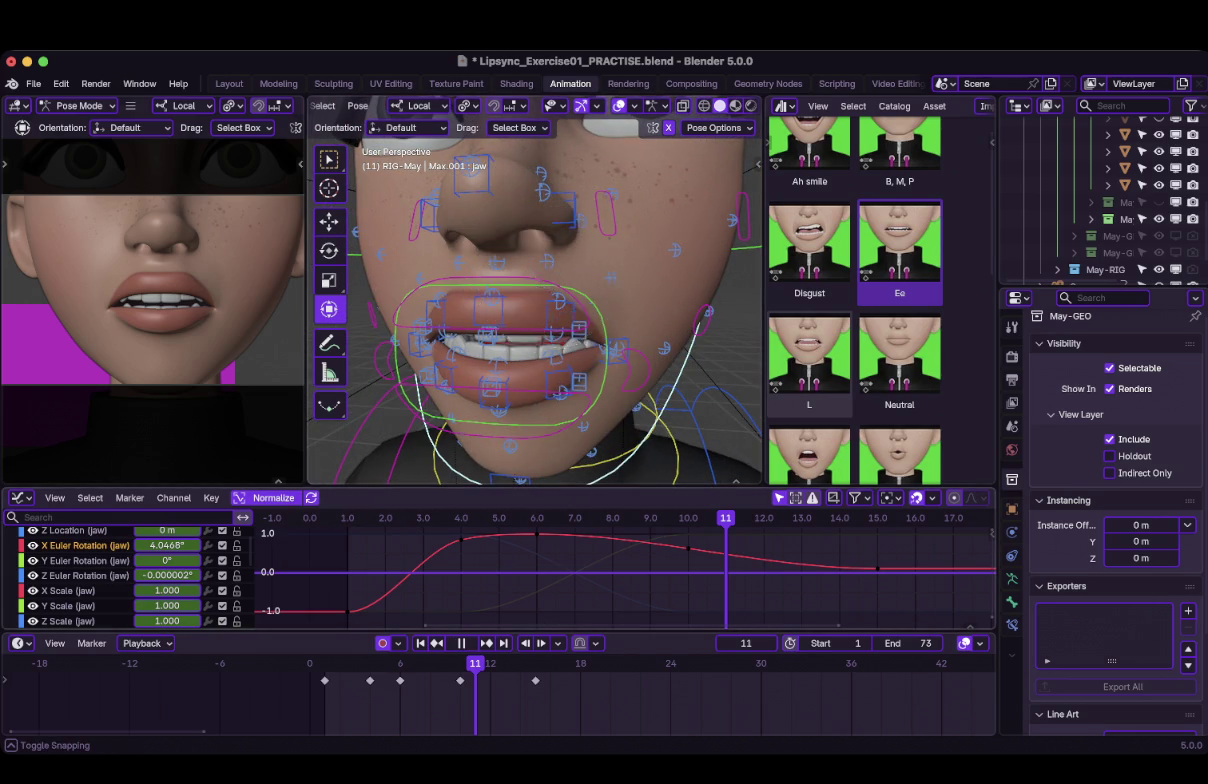
key("shift+Left")
key("space")
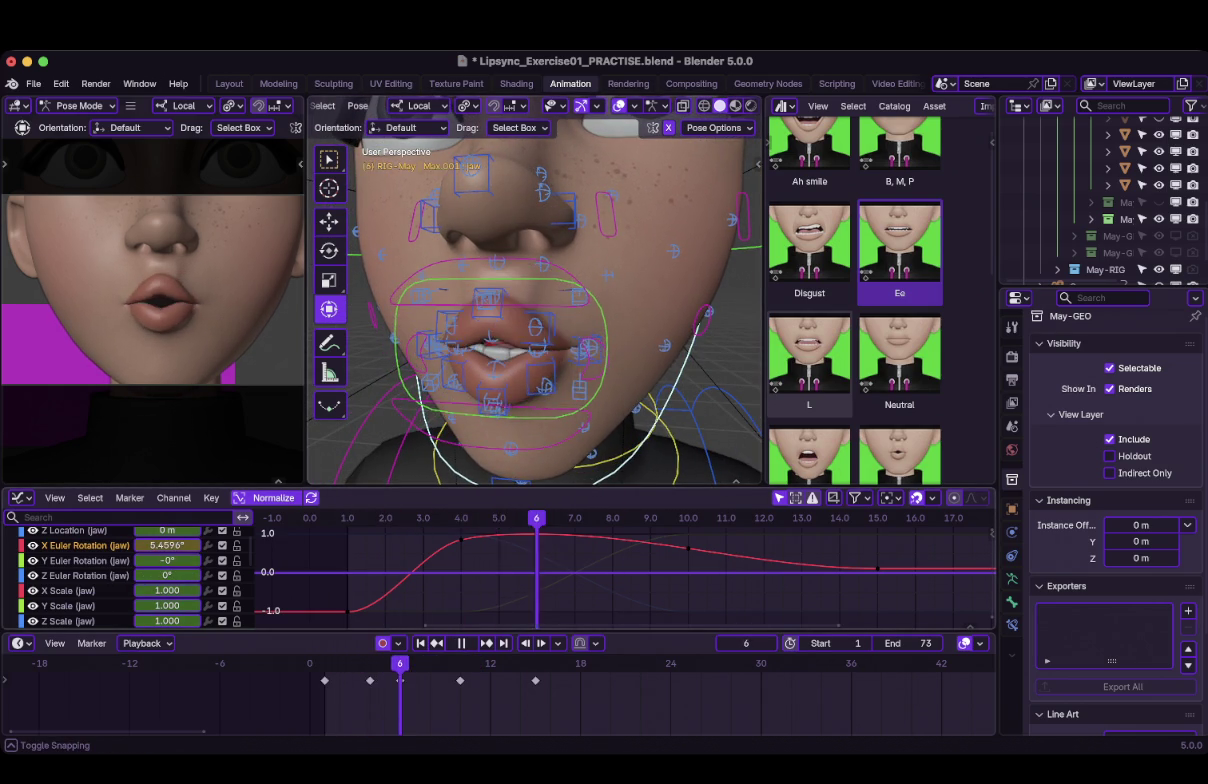
key("space")
Raise the jaw's frame-4 X rotation key so the jaw opens wider, then replay.
left_click(460, 535)
key("g")
key("y")
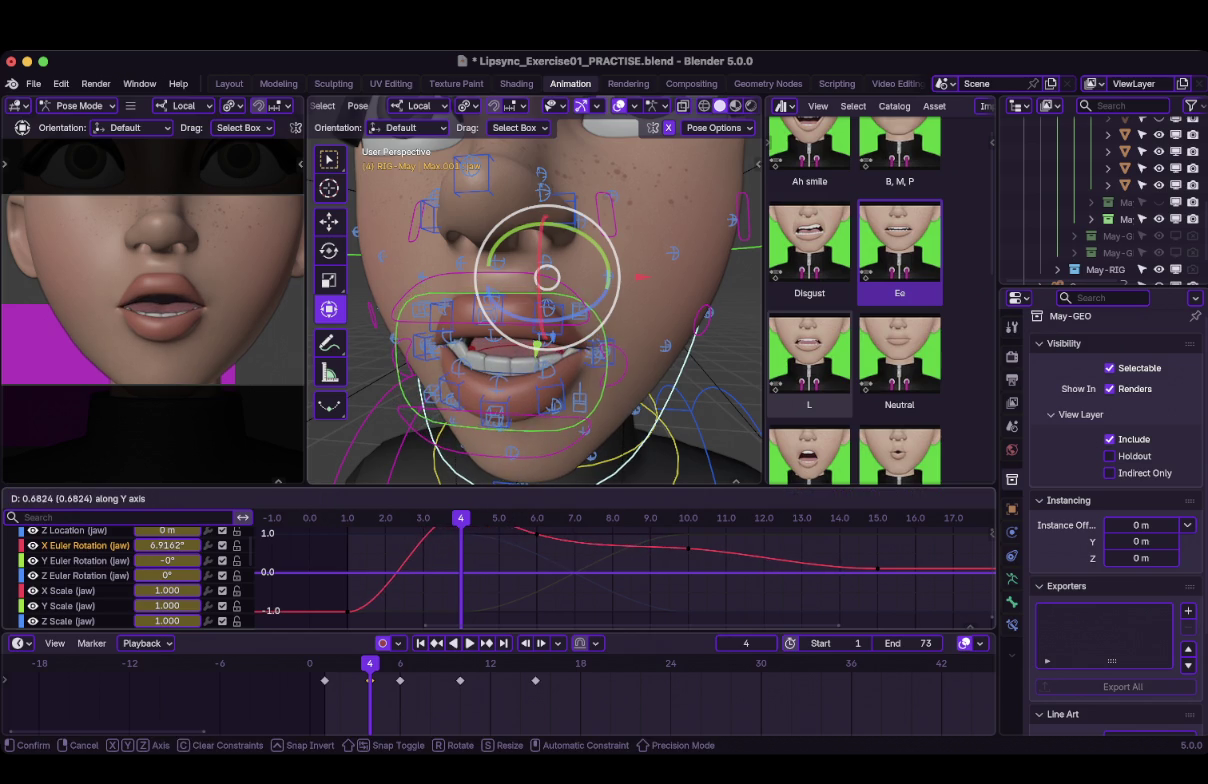
key("Return")
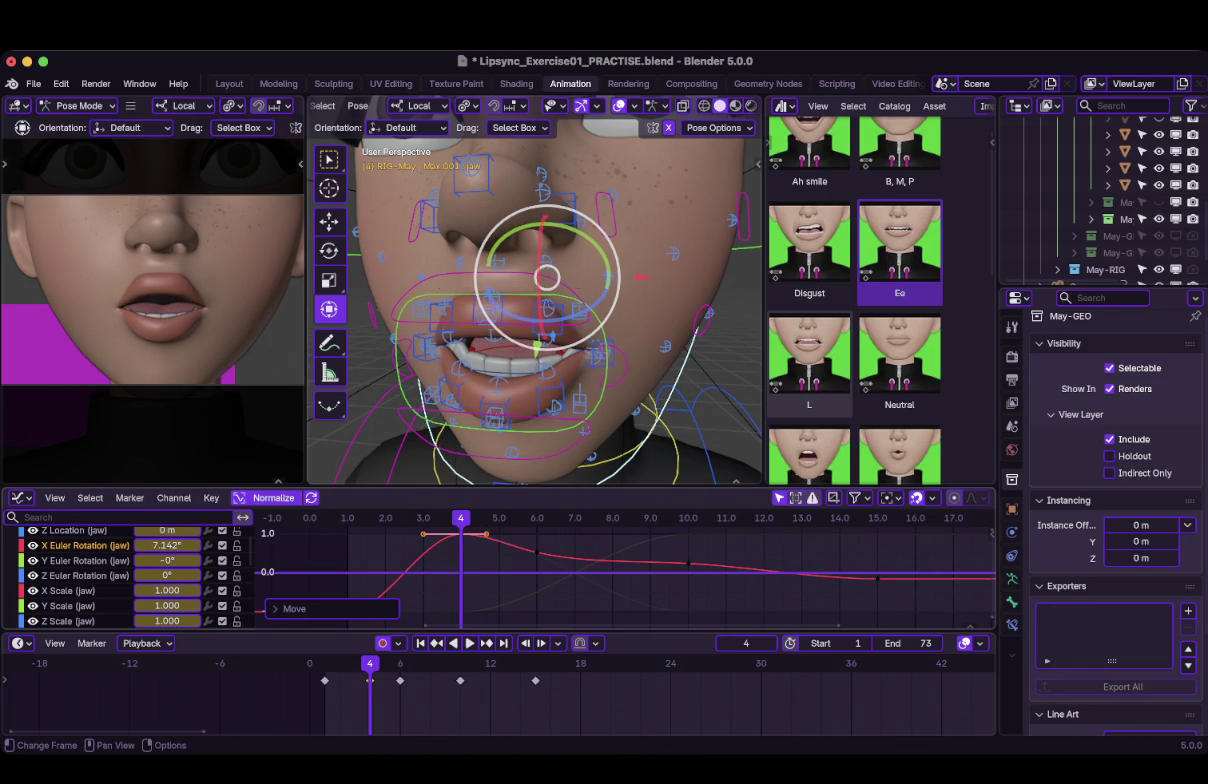
key("shift+Left")
key("space")
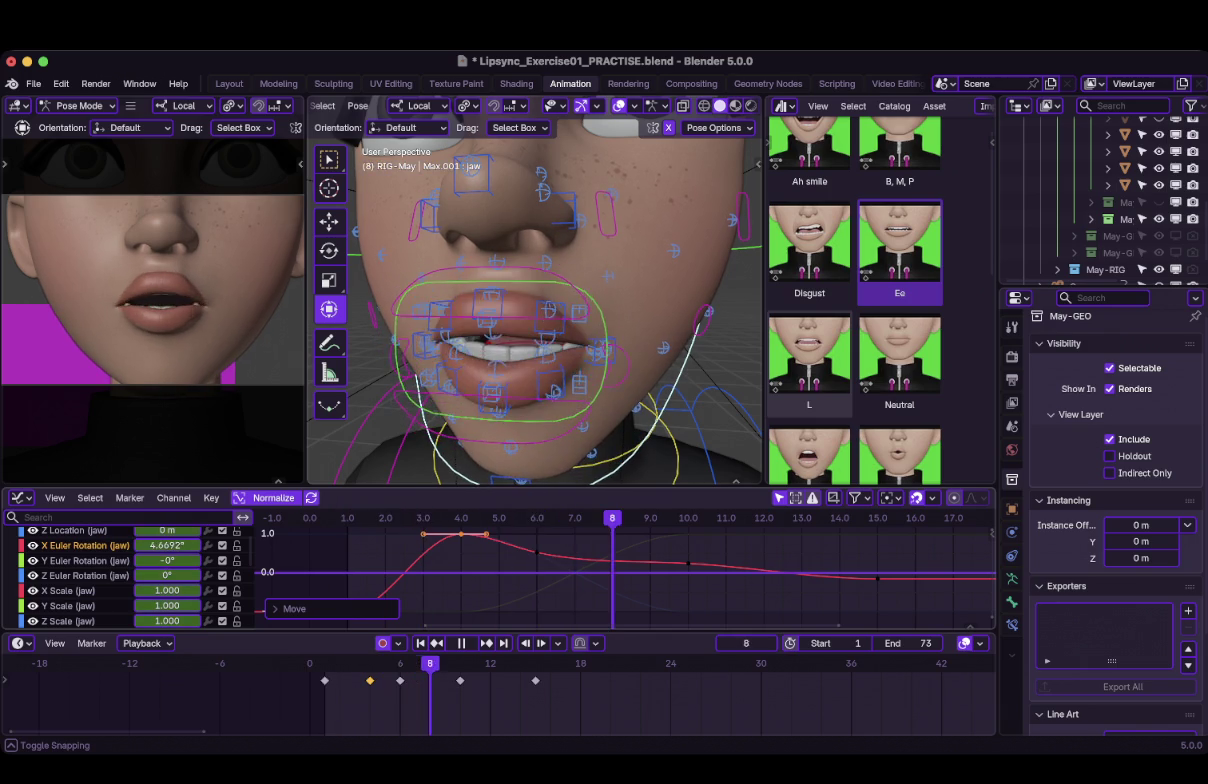
key("space")
Raise the jaw keys further to about 8.5° X rotation, review playback and save.
key("g")
key("x")
key("Escape")
key("g")
key("Return")
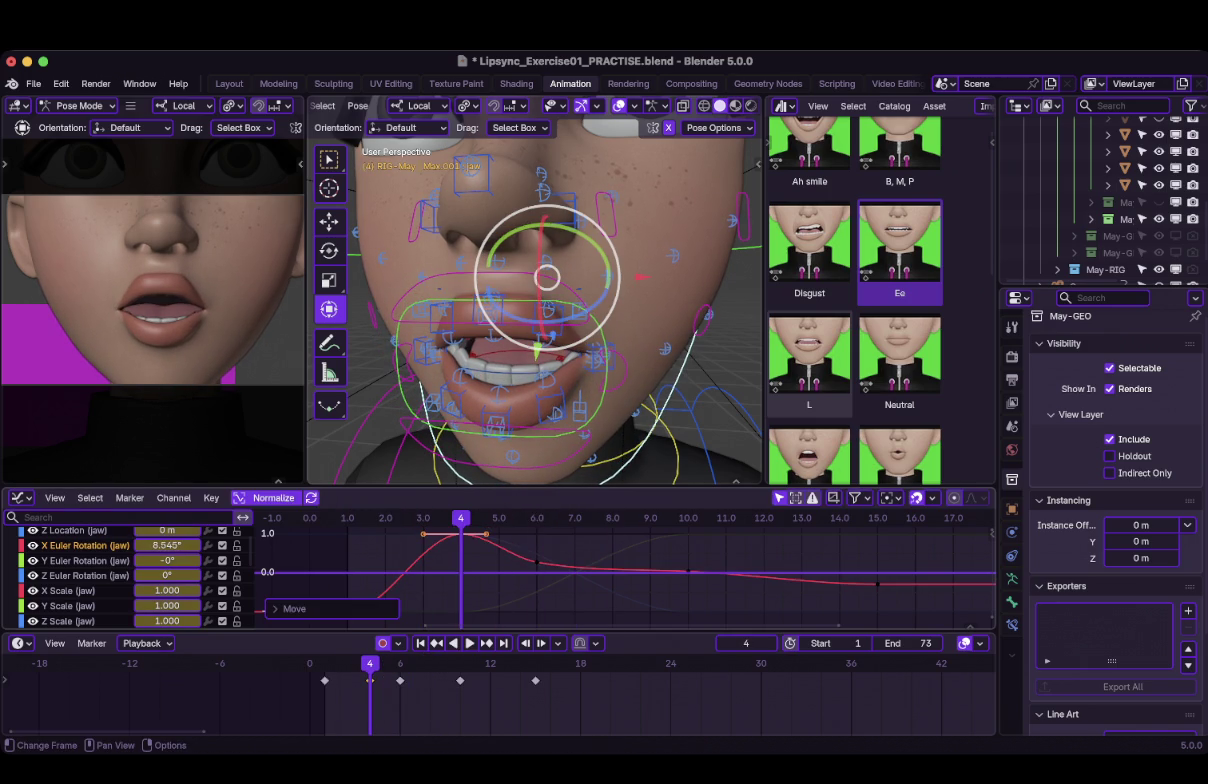
key("space")
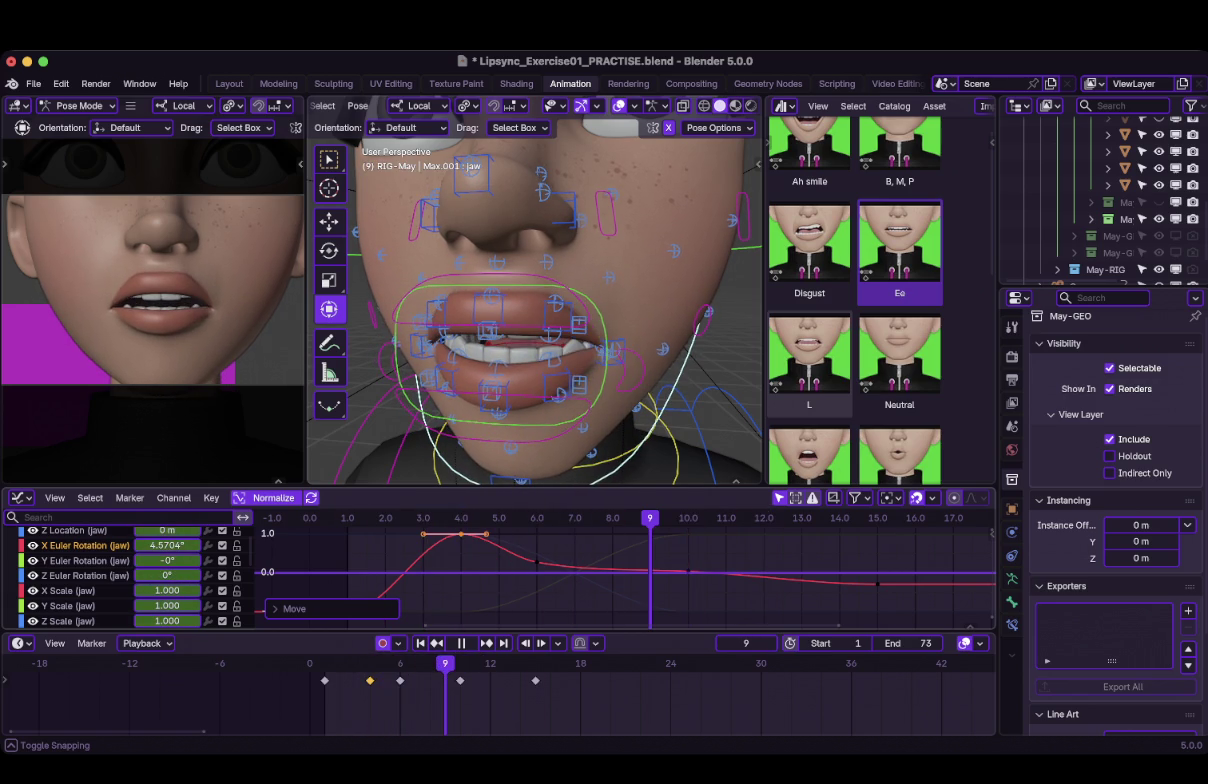
key("space")
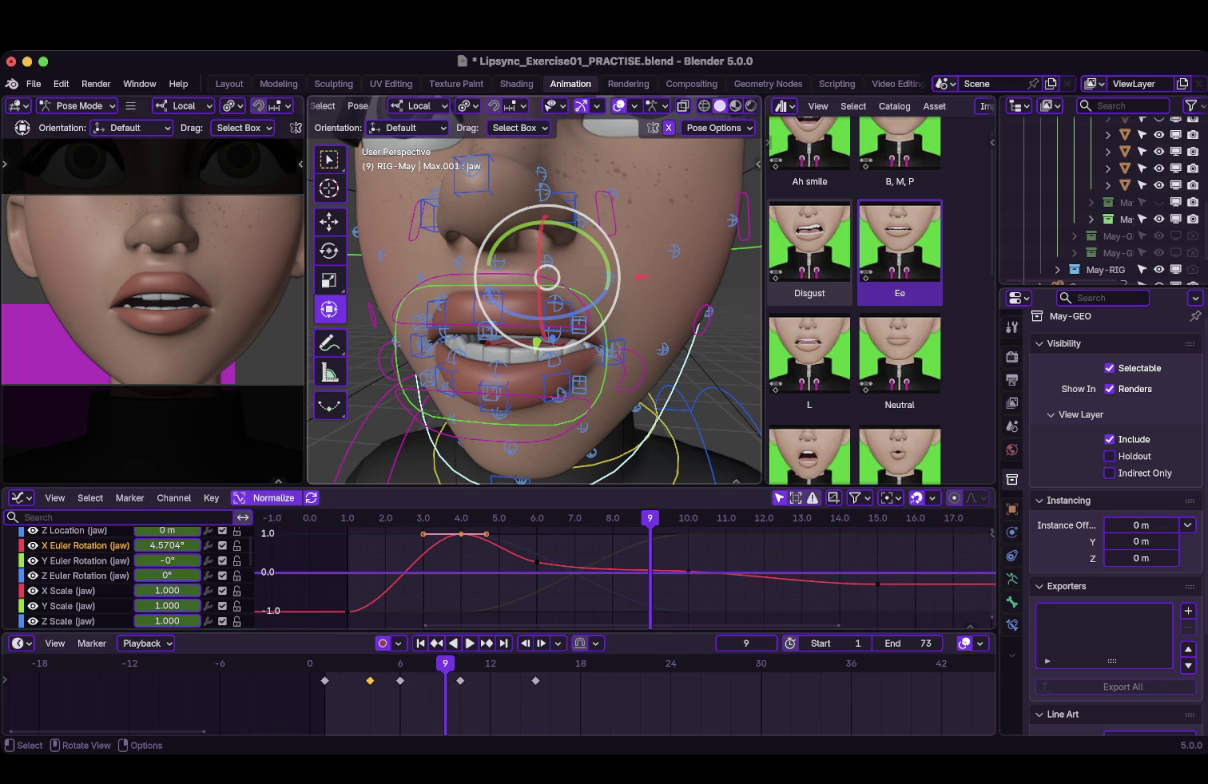
key("ctrl+s")
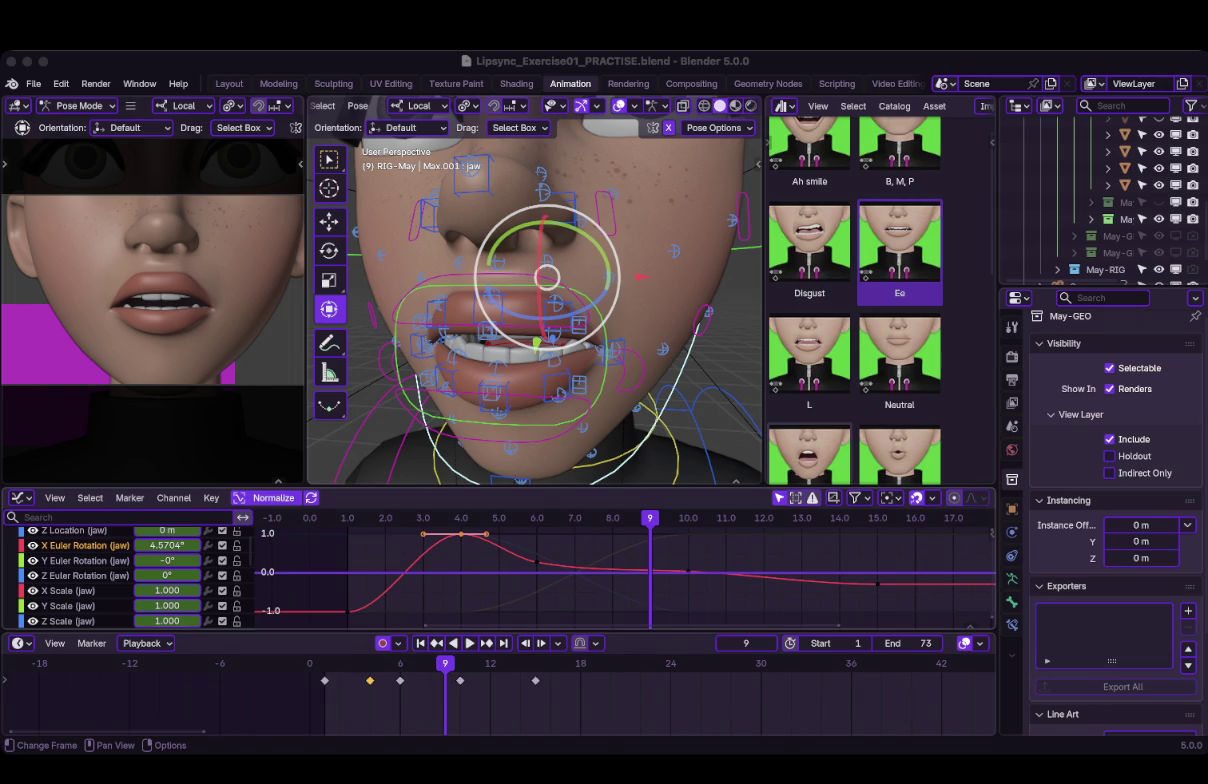
Replay the lip-sync, stop on frame 8, and bring up keyframe operations for the jaw curve.
key("ctrl+shift+space")
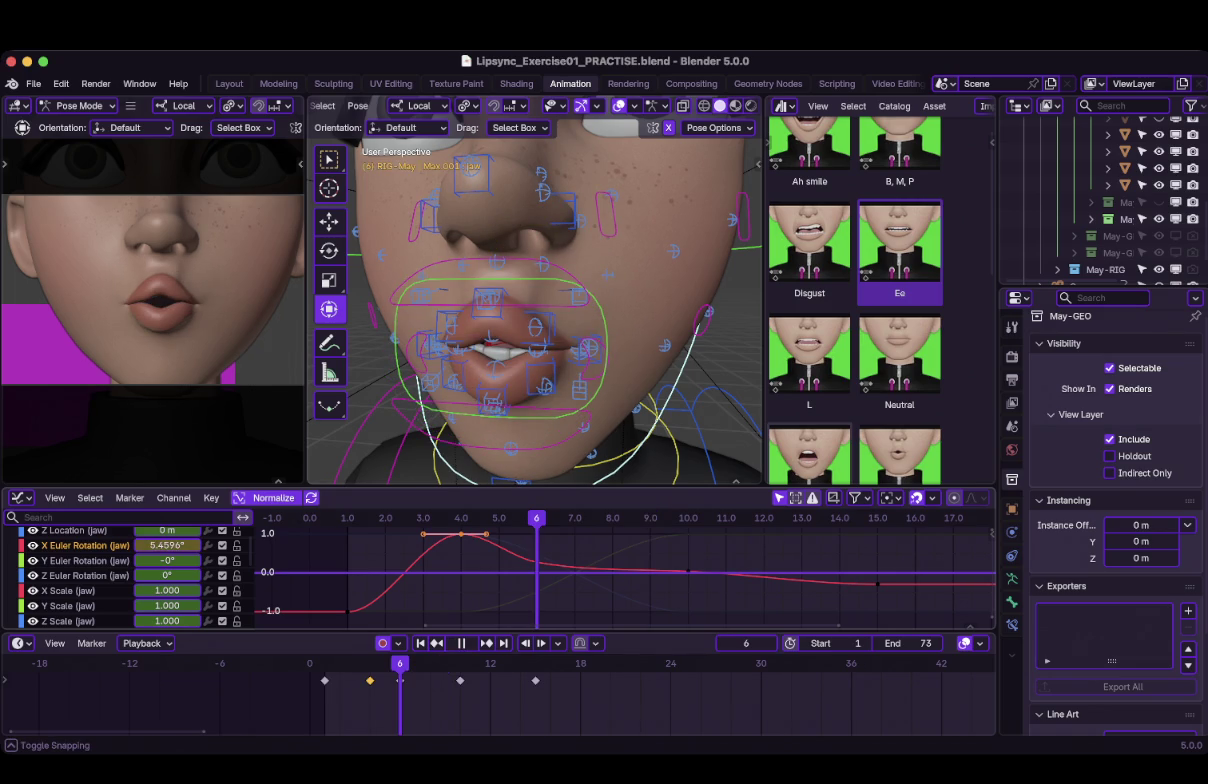
key("space")
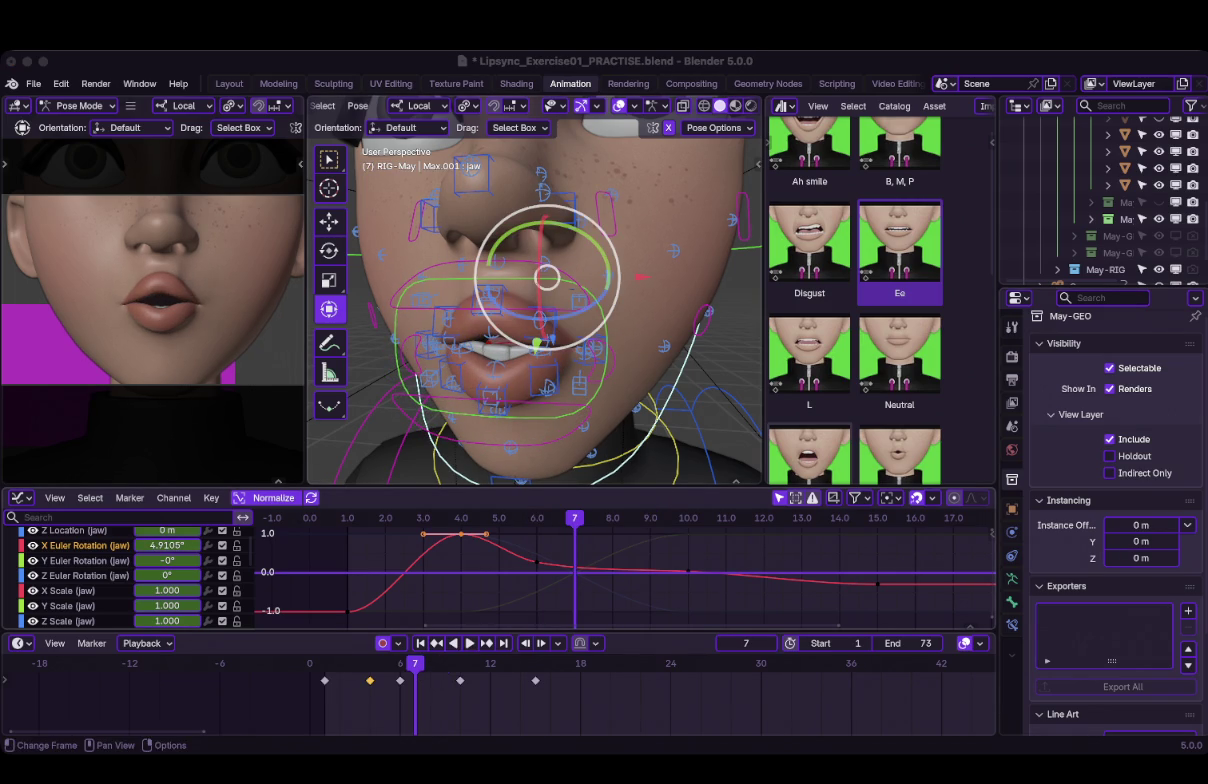
key("space")
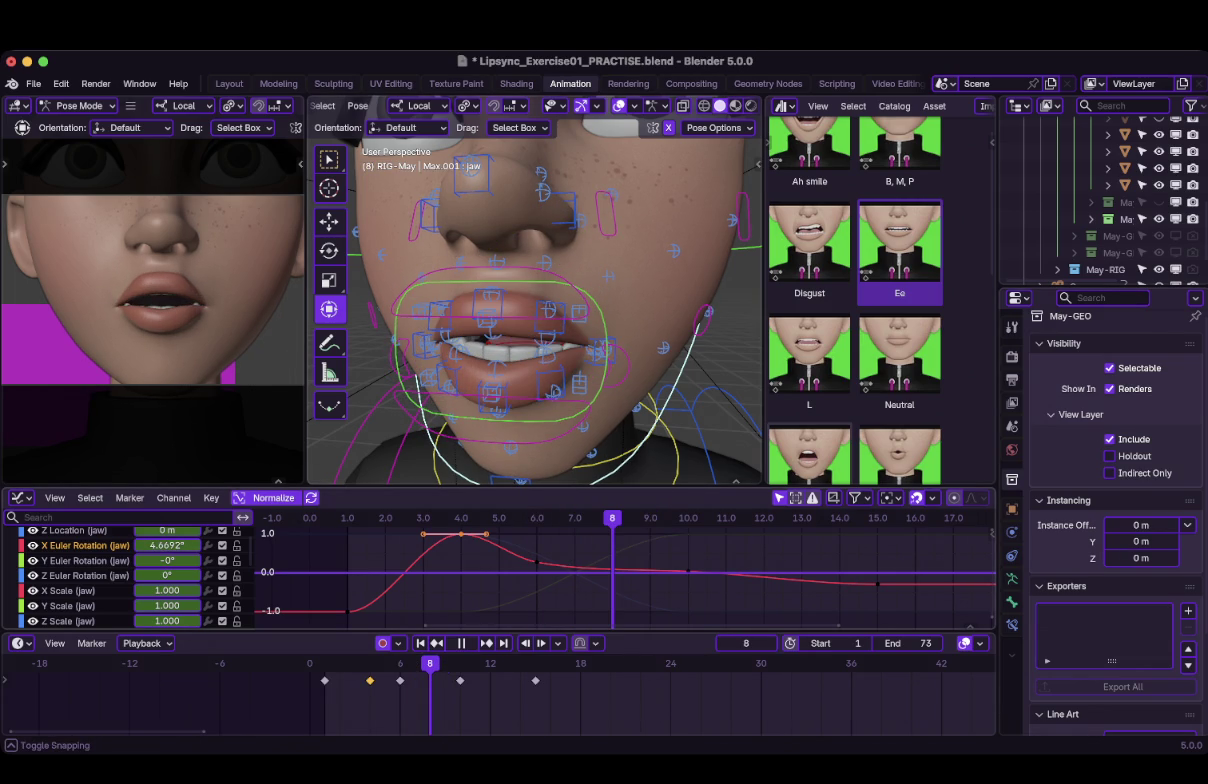
key("space")
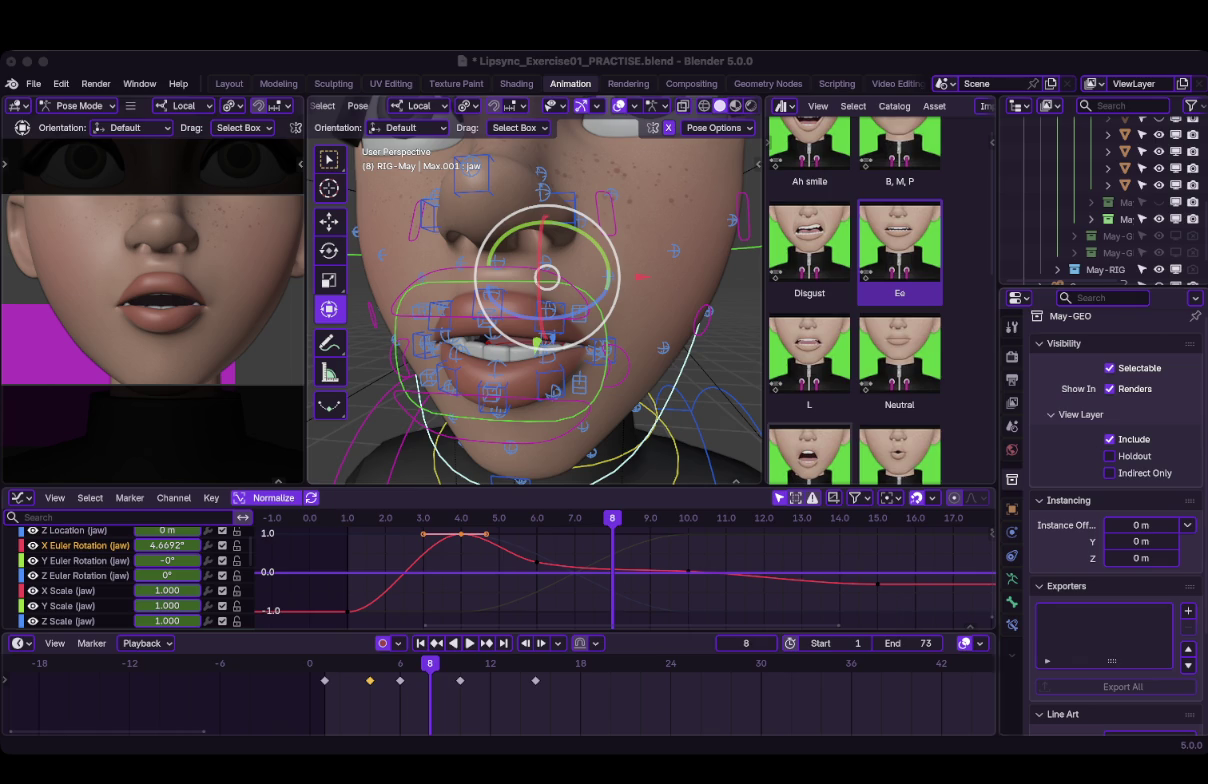
right_click(495, 570)
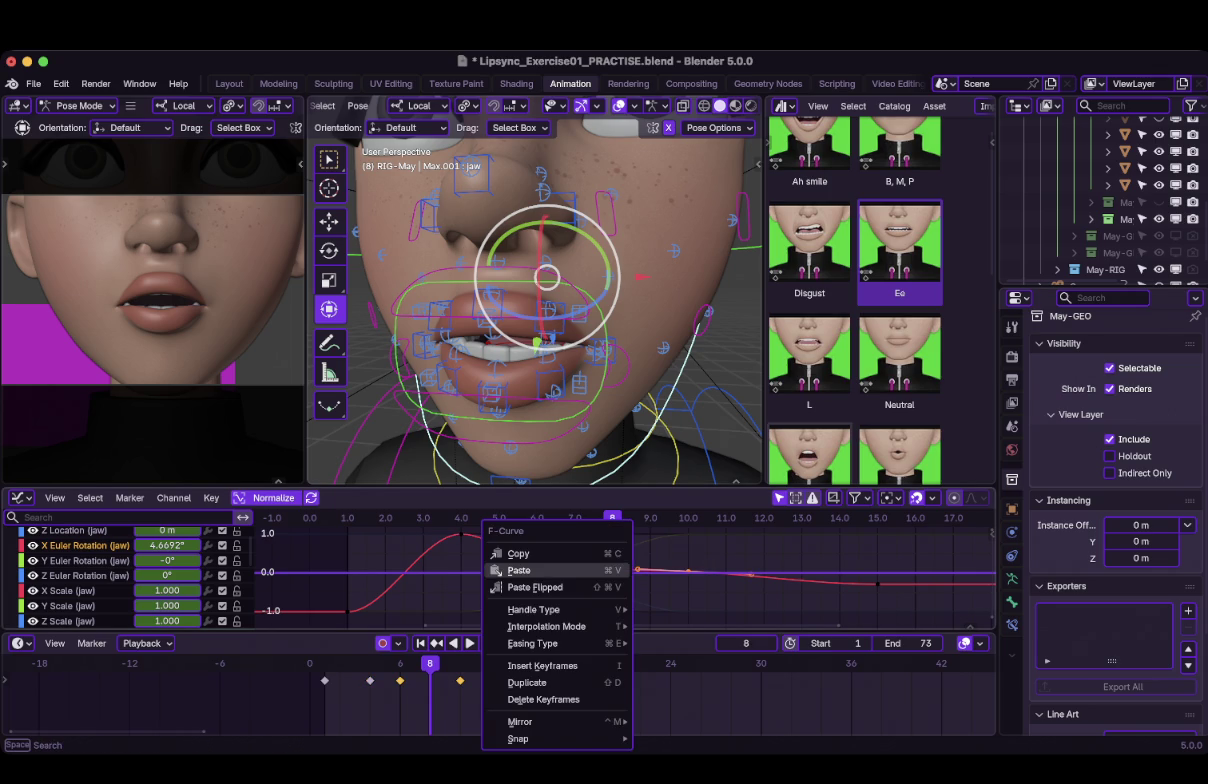
left_click(540, 665)
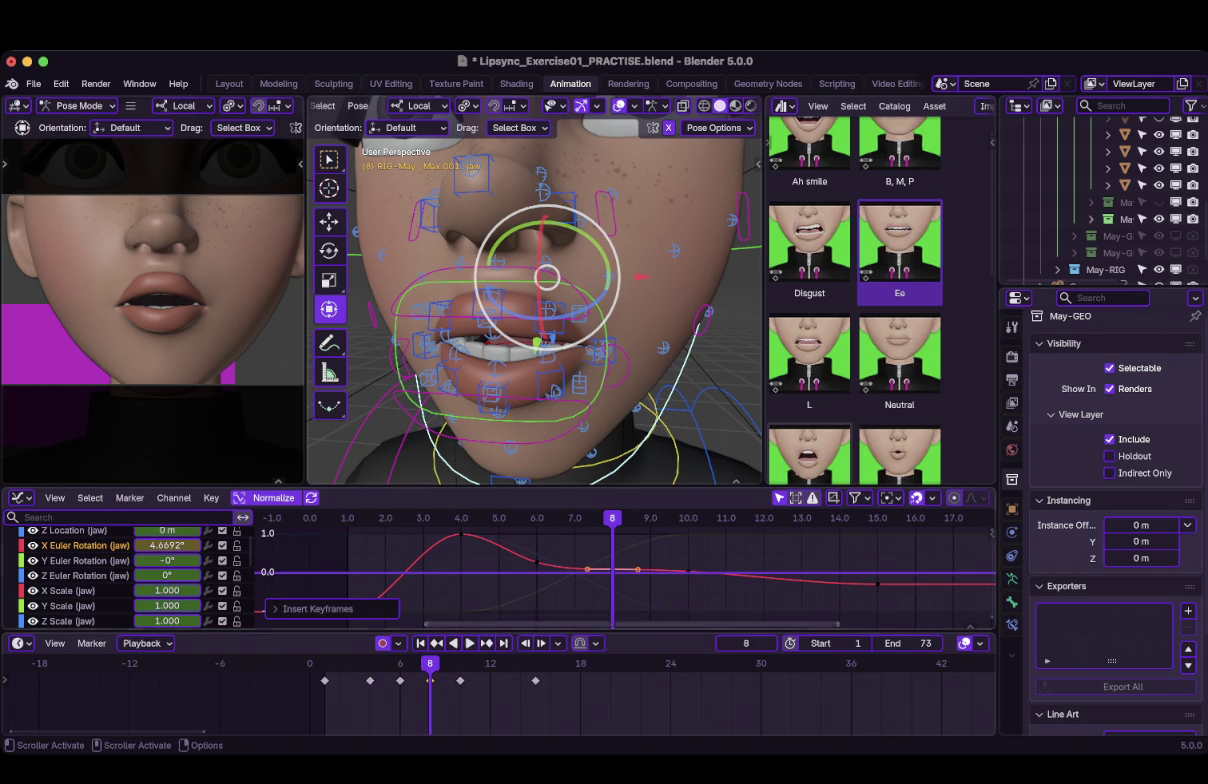
left_click_drag(600, 558, 625, 595)
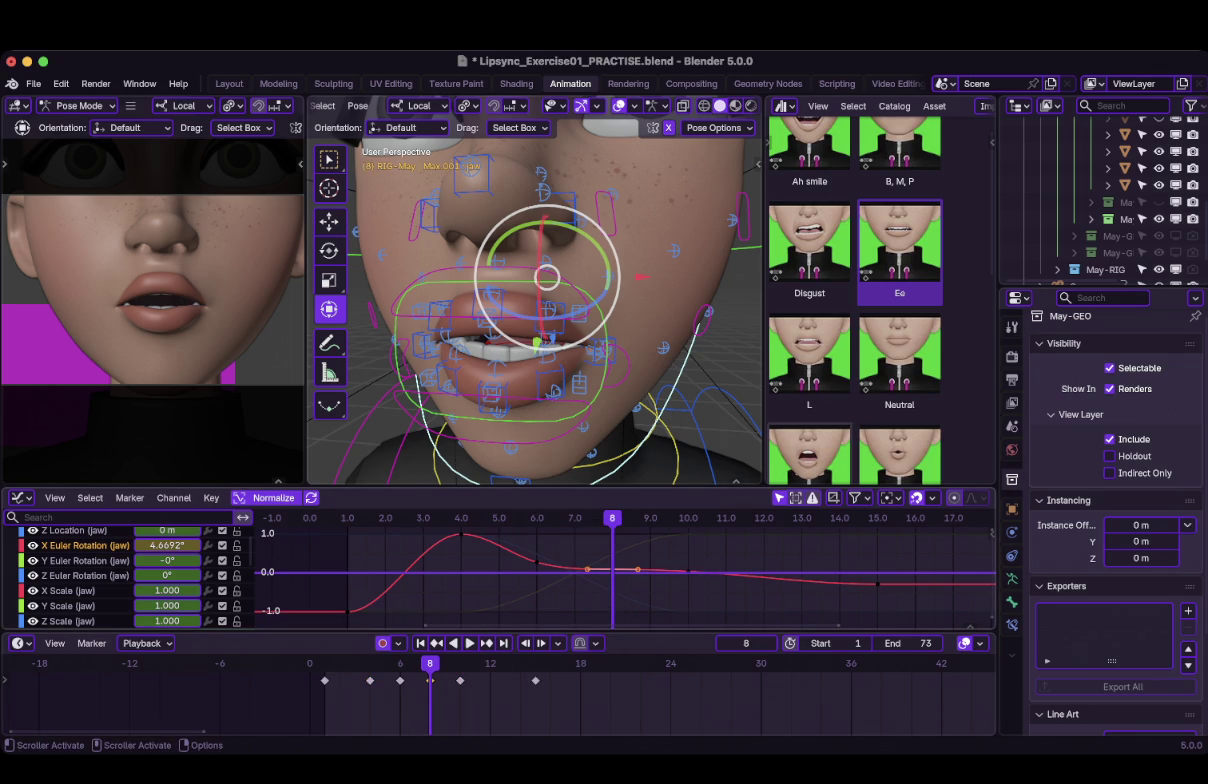
key("g")
key("y")
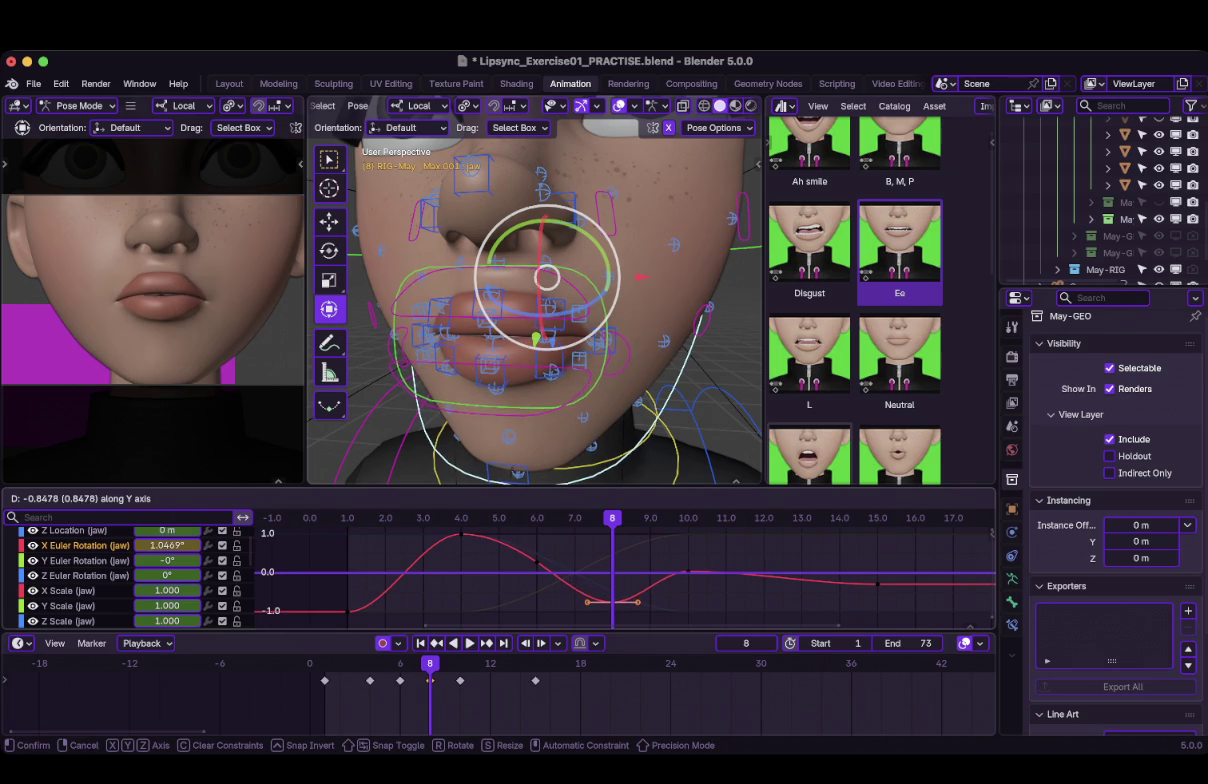
key("Escape")
key("g")
key("x")
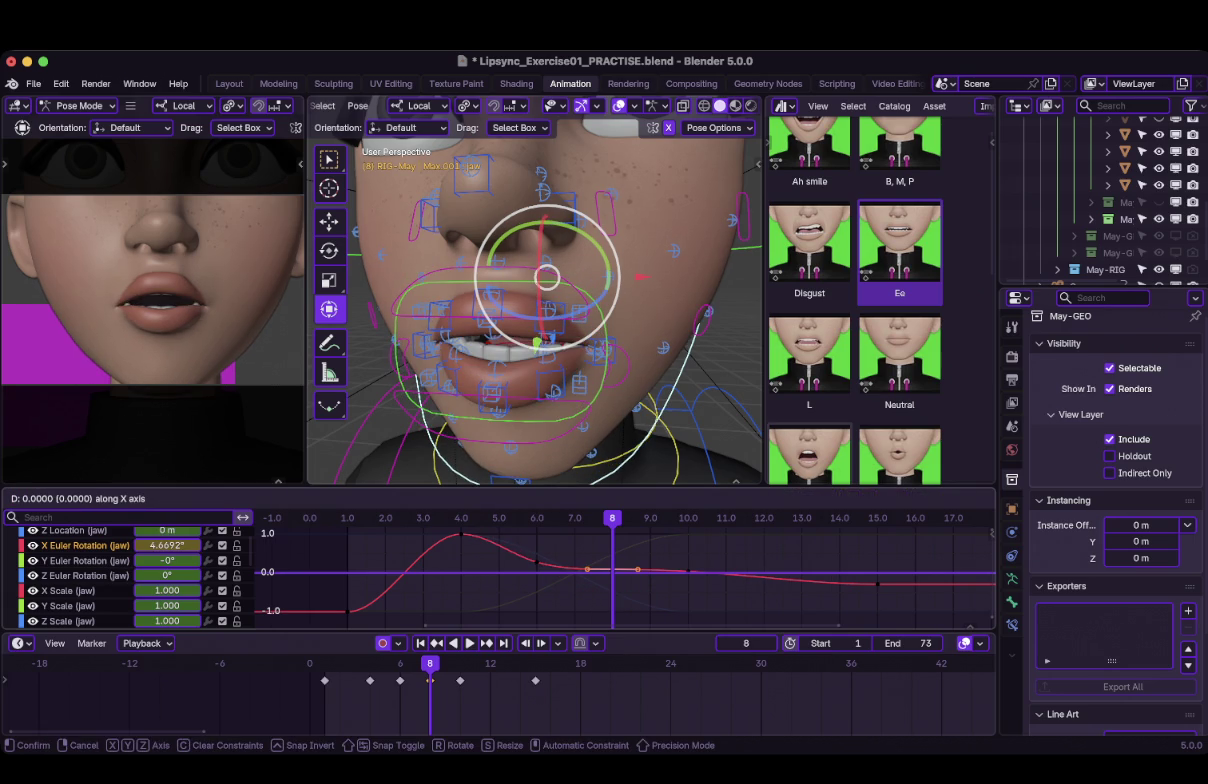
key("y")
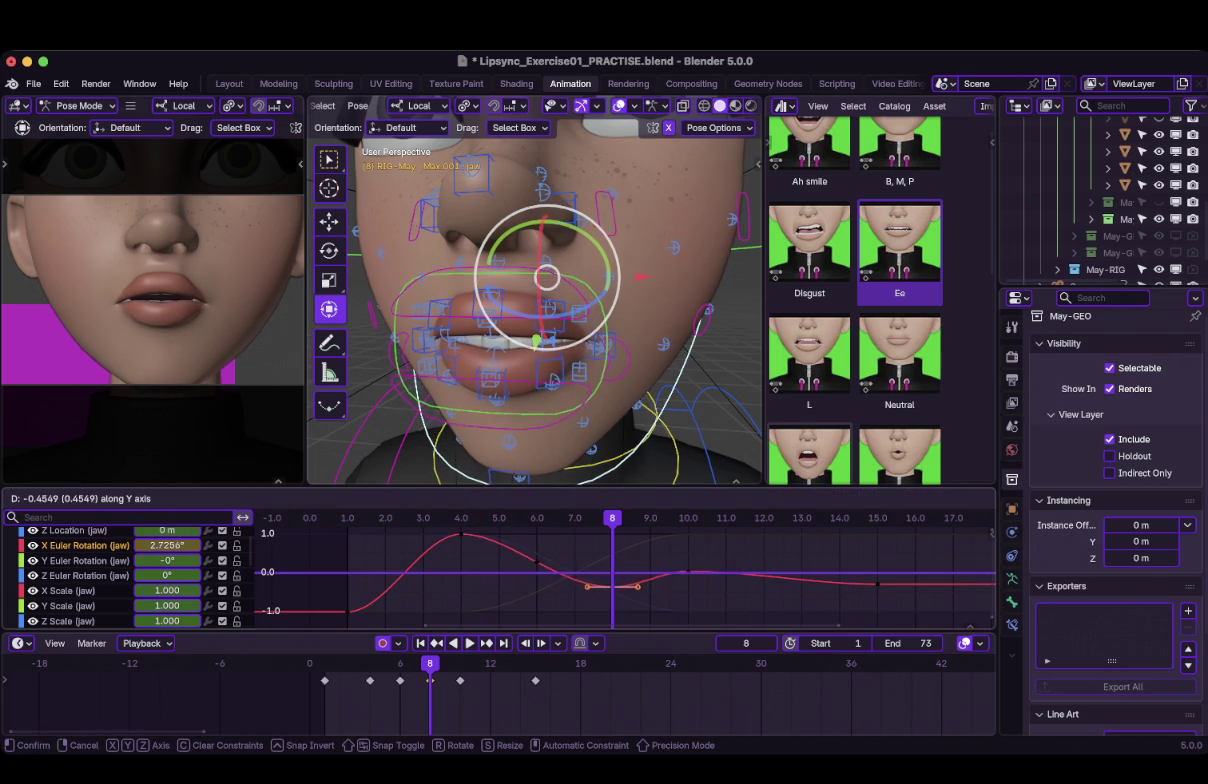
key("Return")
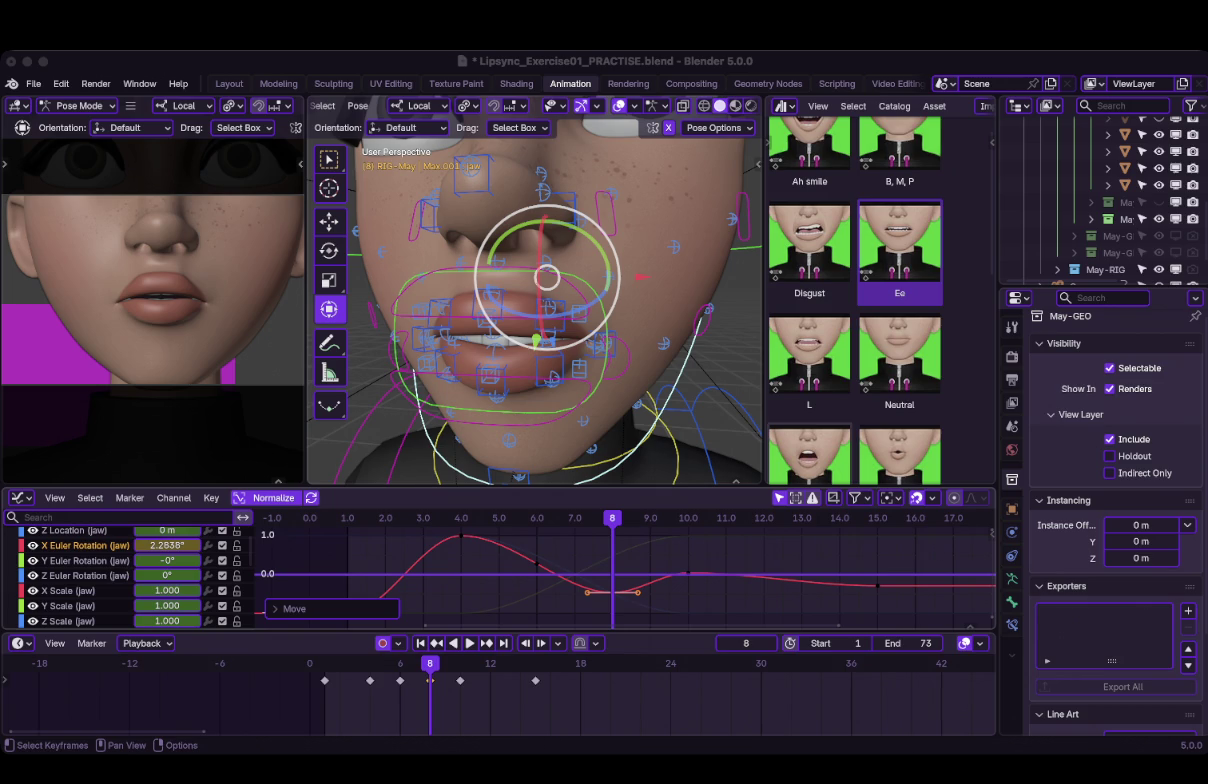
key("g")
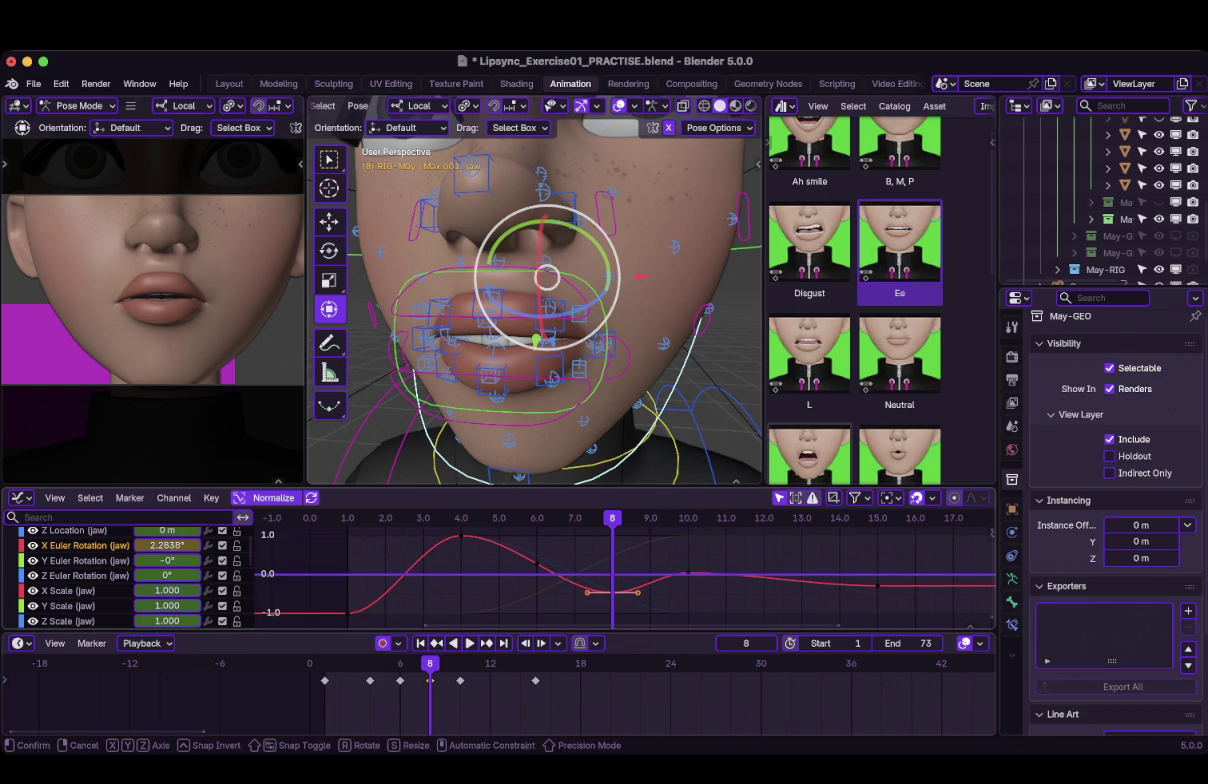
key("Escape")
key("g")
key("Return")
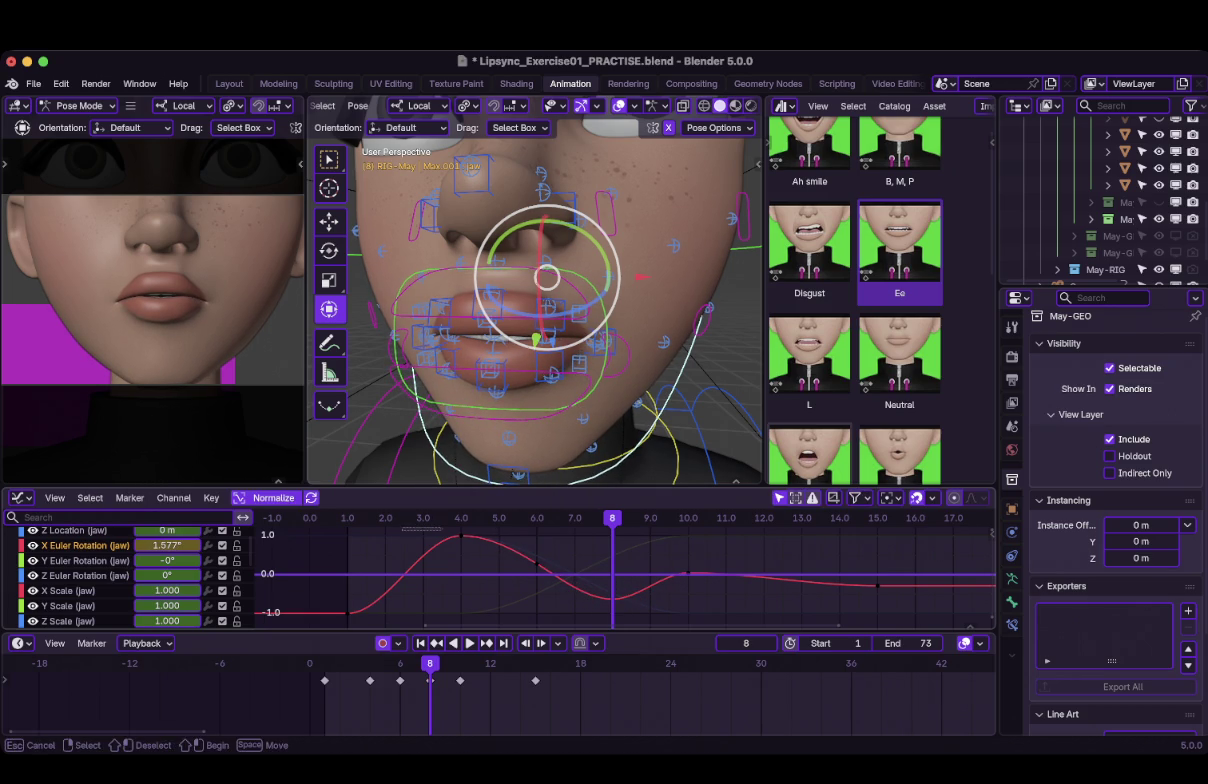
key("shift+Left")
key("space")
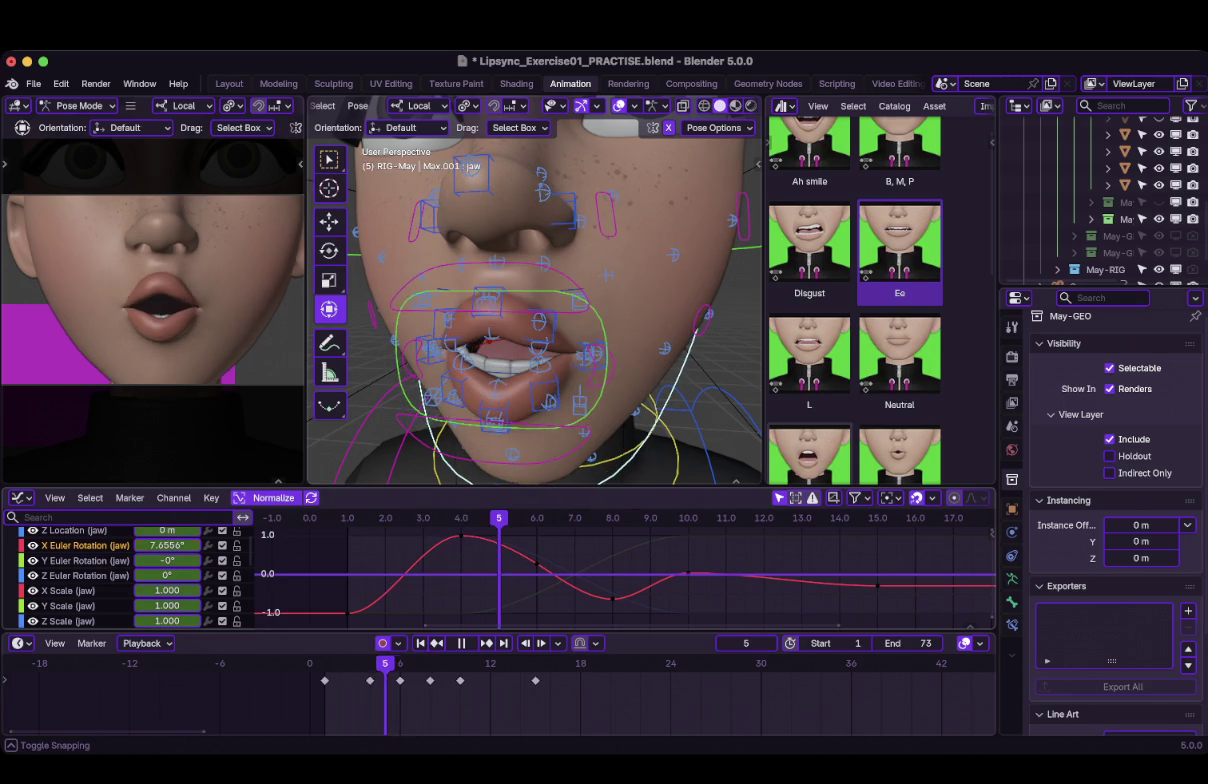
key("space")
key("Left")
key("Left")
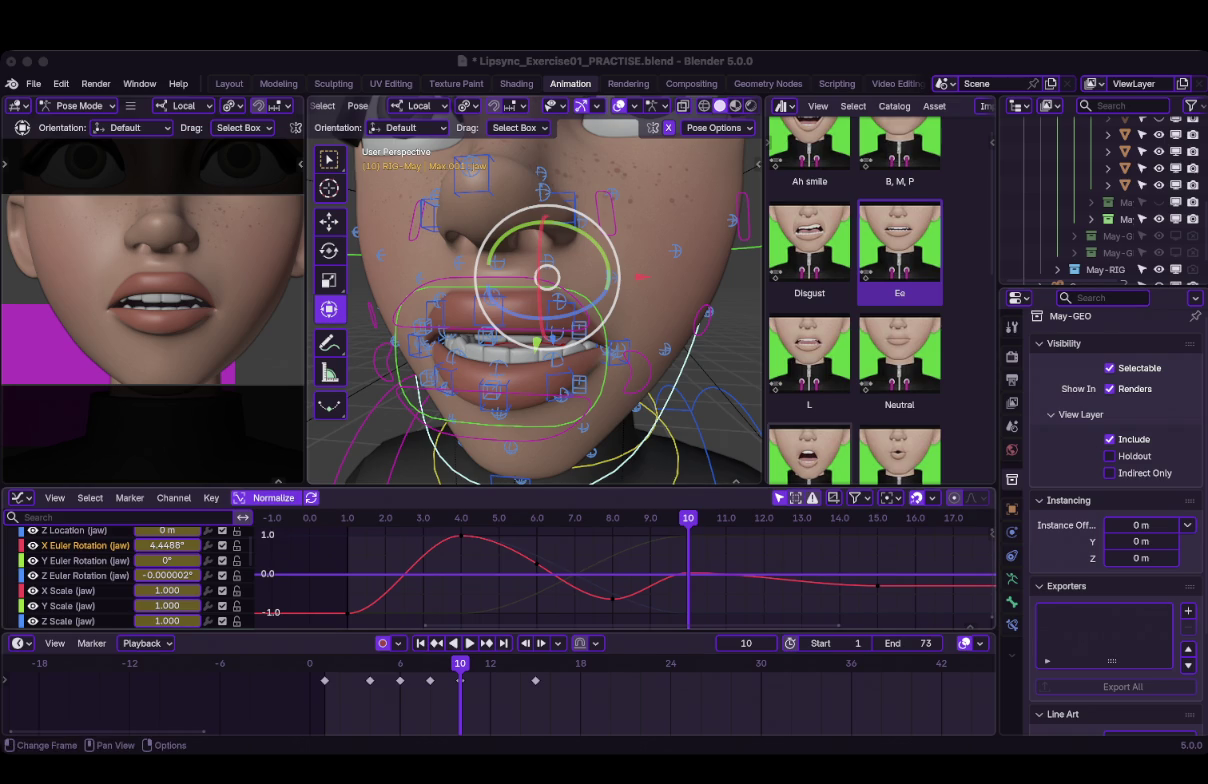
Adjust the box-selected frame-10 jaw key and replay to check the change.
left_click_drag(671, 554, 737, 604)
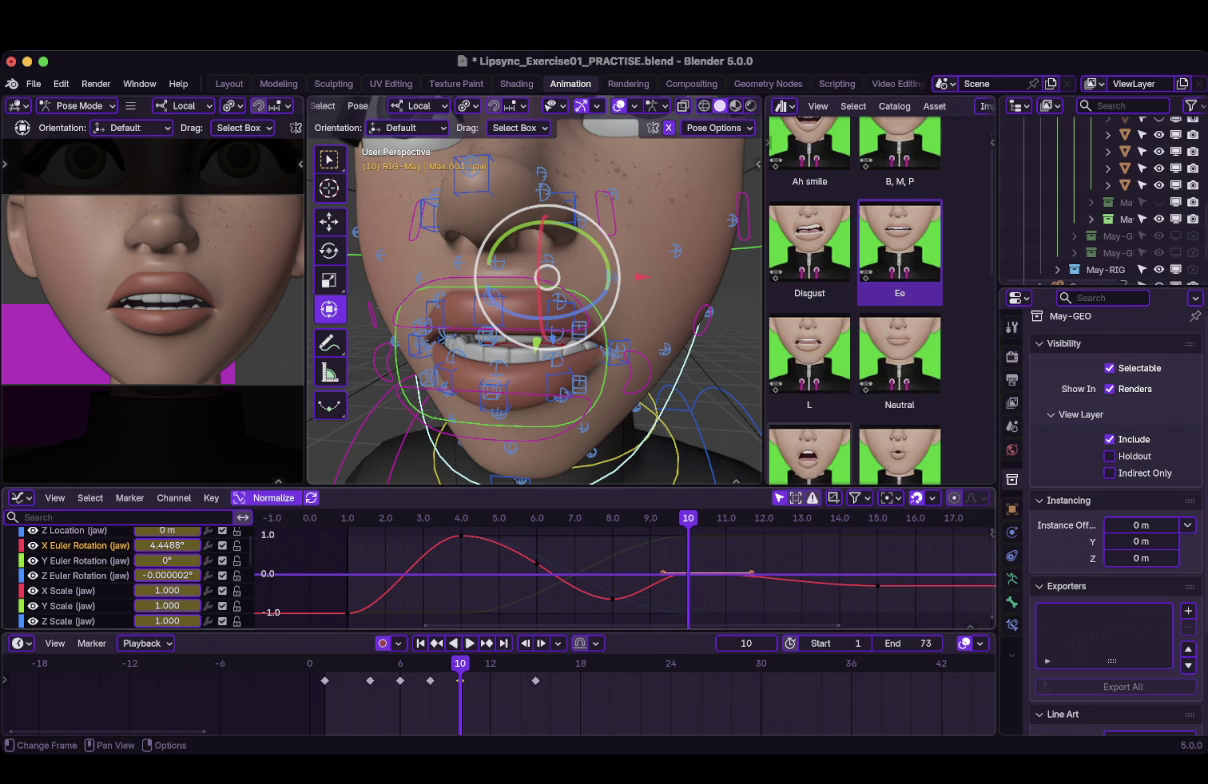
key("g")
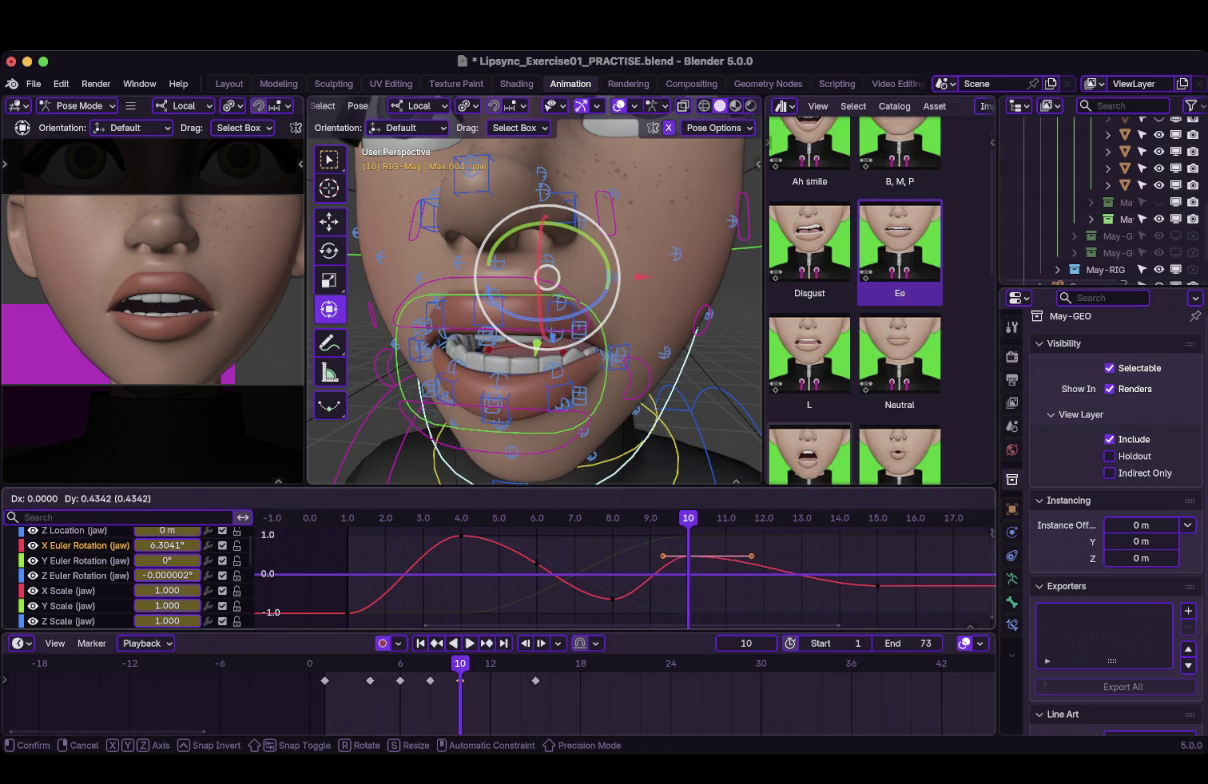
key("Escape")
key("g")
key("Return")
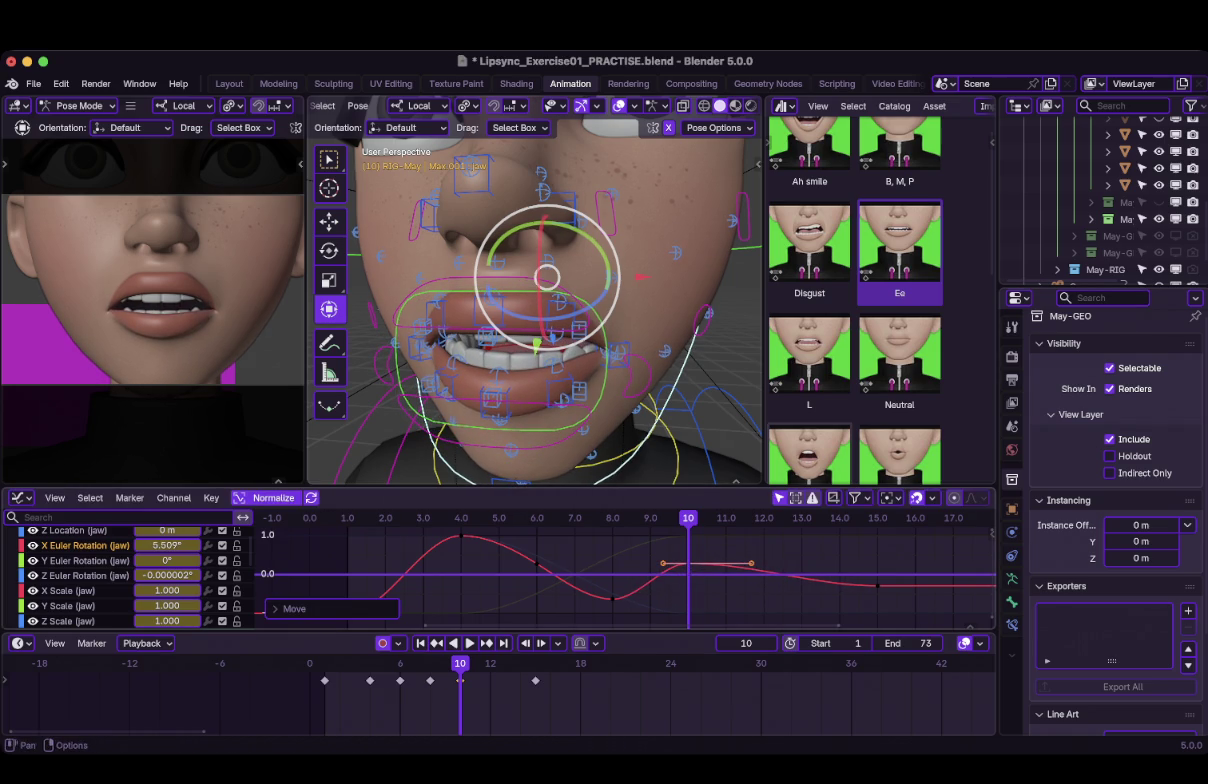
key("shift+Left")
key("space")
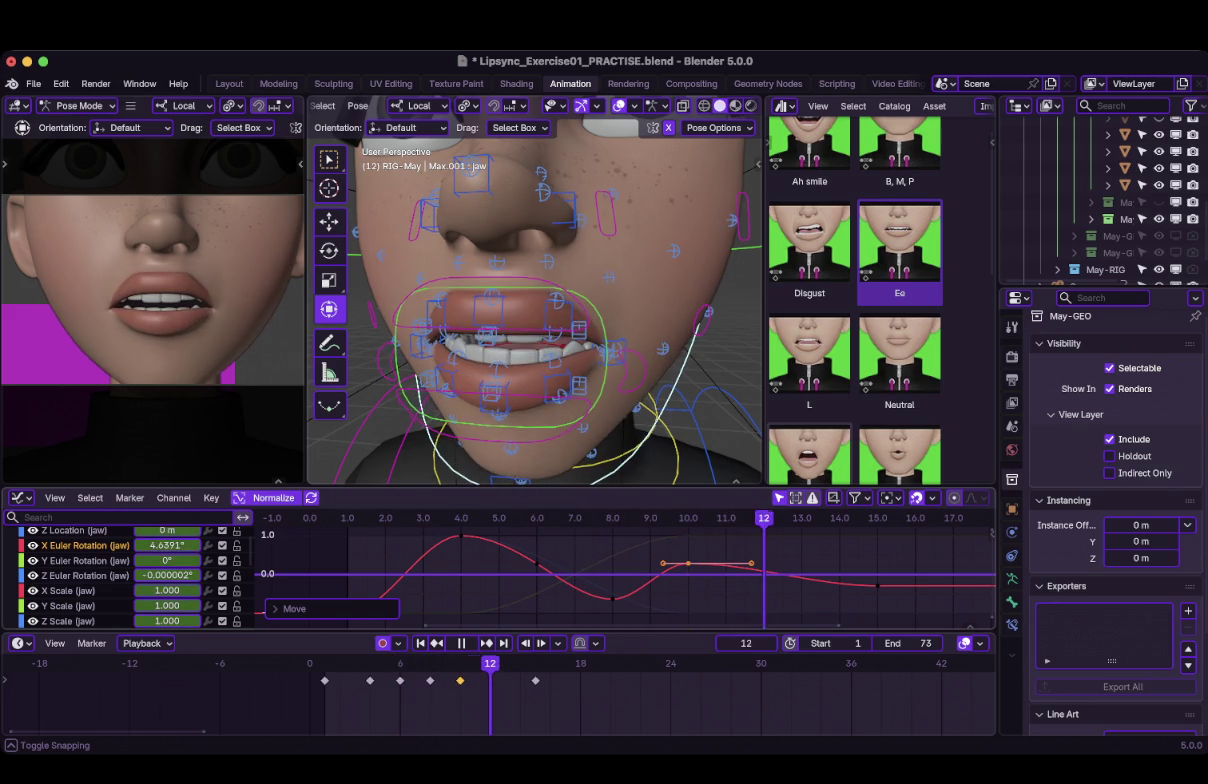
key("space")
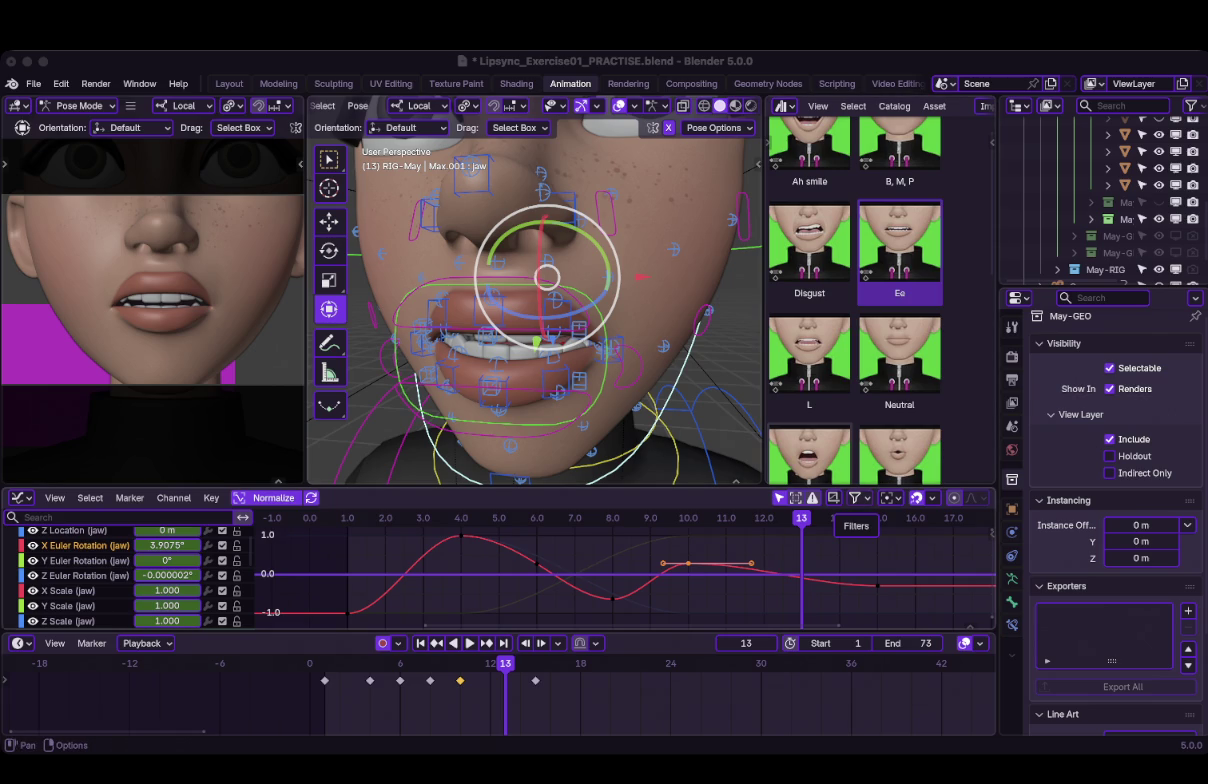
Lower the frame-10 jaw keys in two passes and replay, stopping at frame 8.
left_click(688, 518)
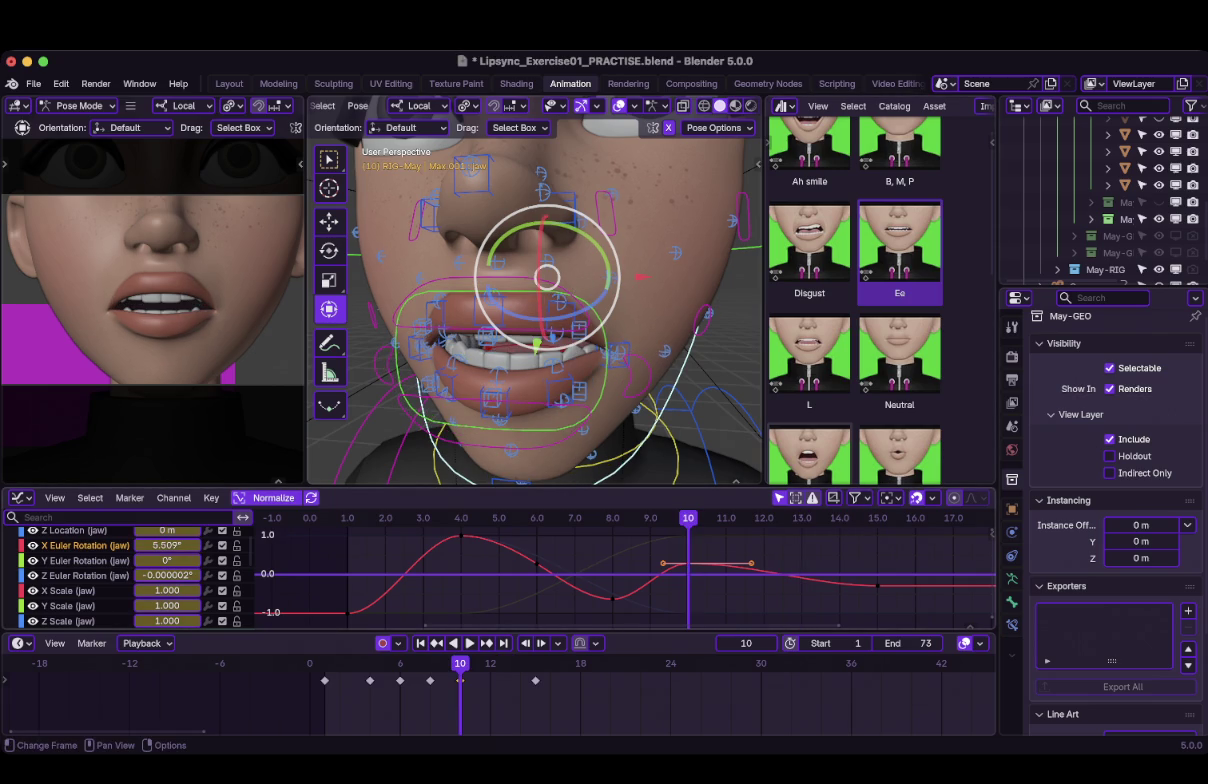
key("g")
key("Return")
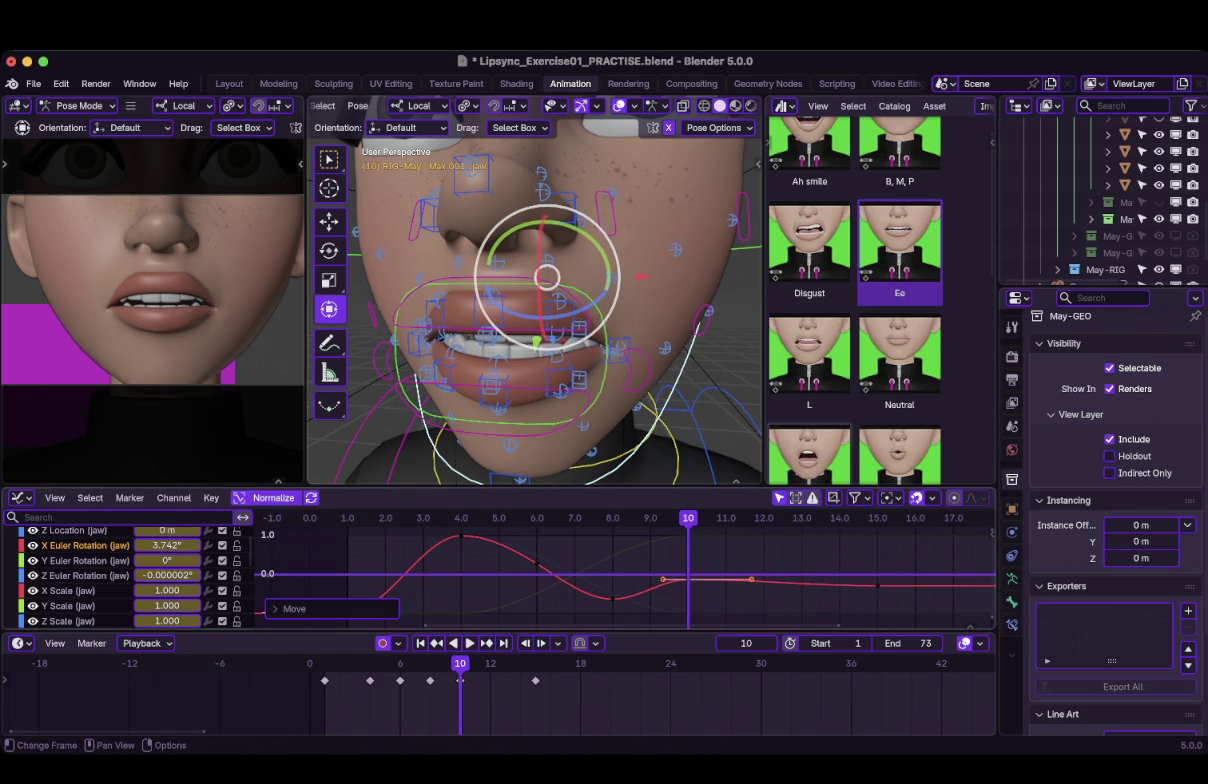
key("g")
key("Return")
key("shift+ctrl+space")
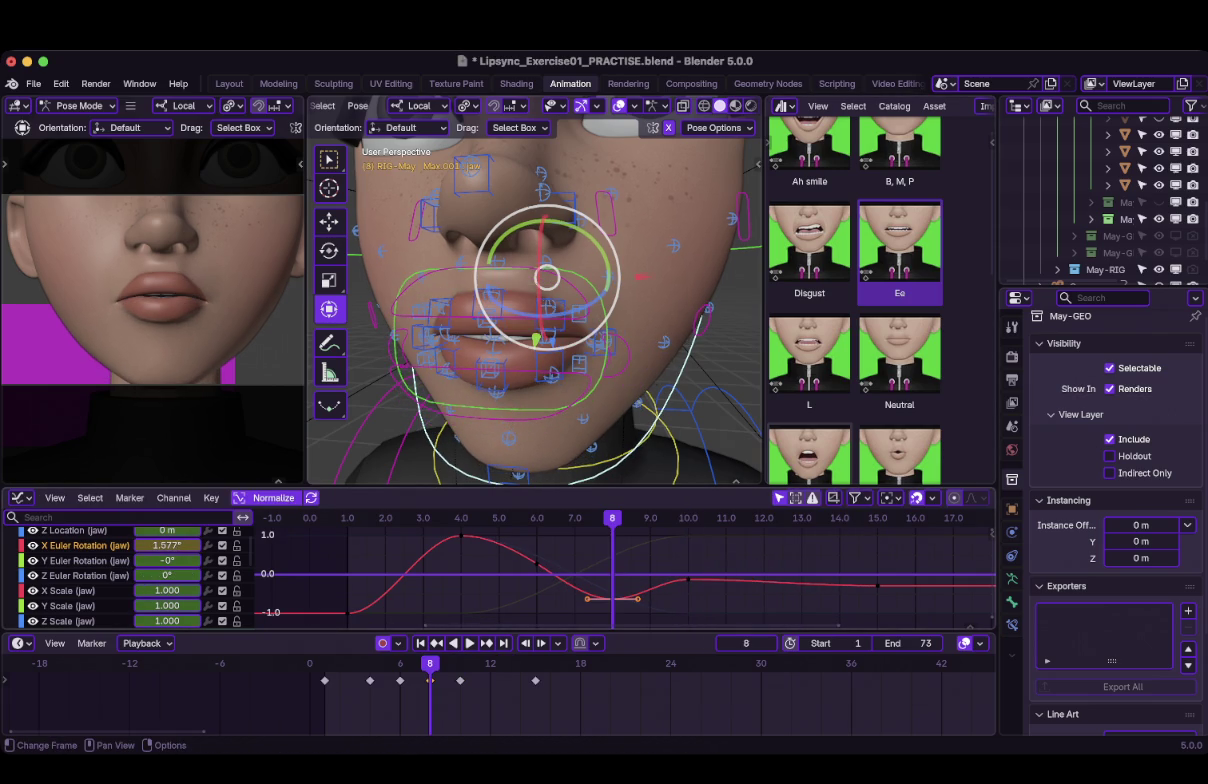
key("space")
Test an X-axis move of the frame-8 jaw keys, undo it, and review playback.
key("g")
key("x")
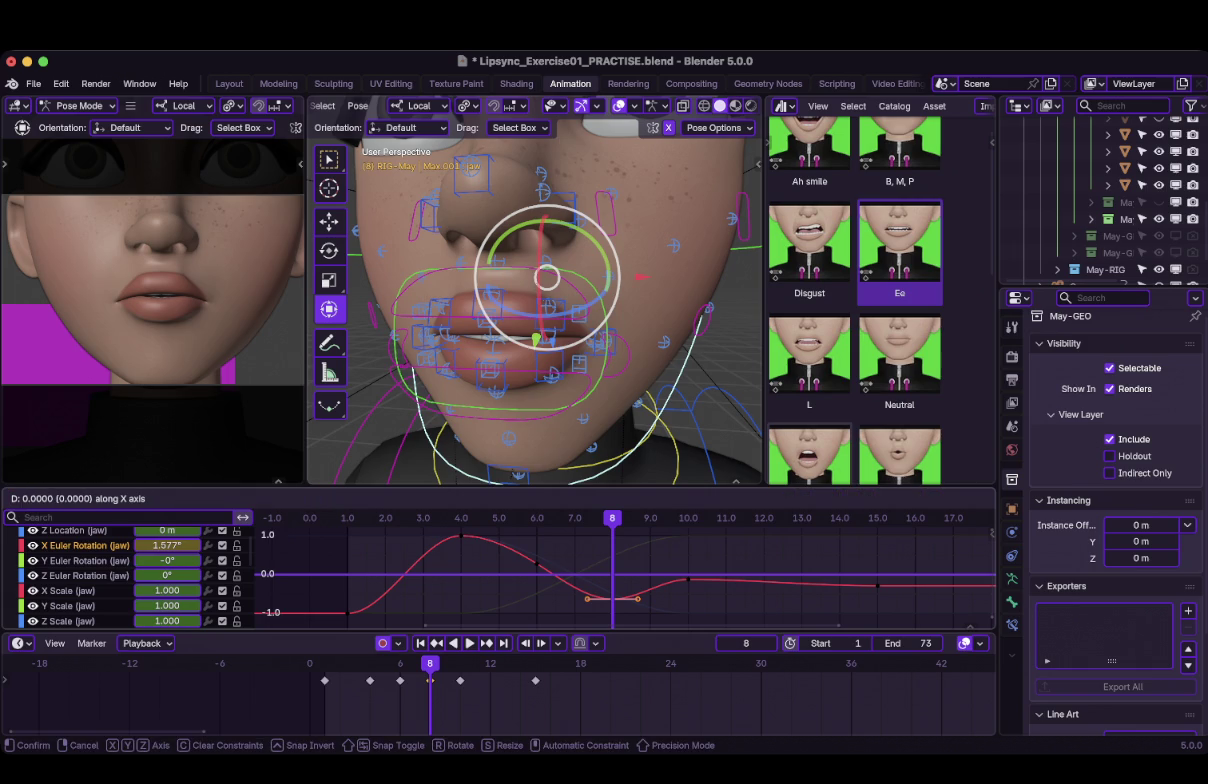
key("Return")
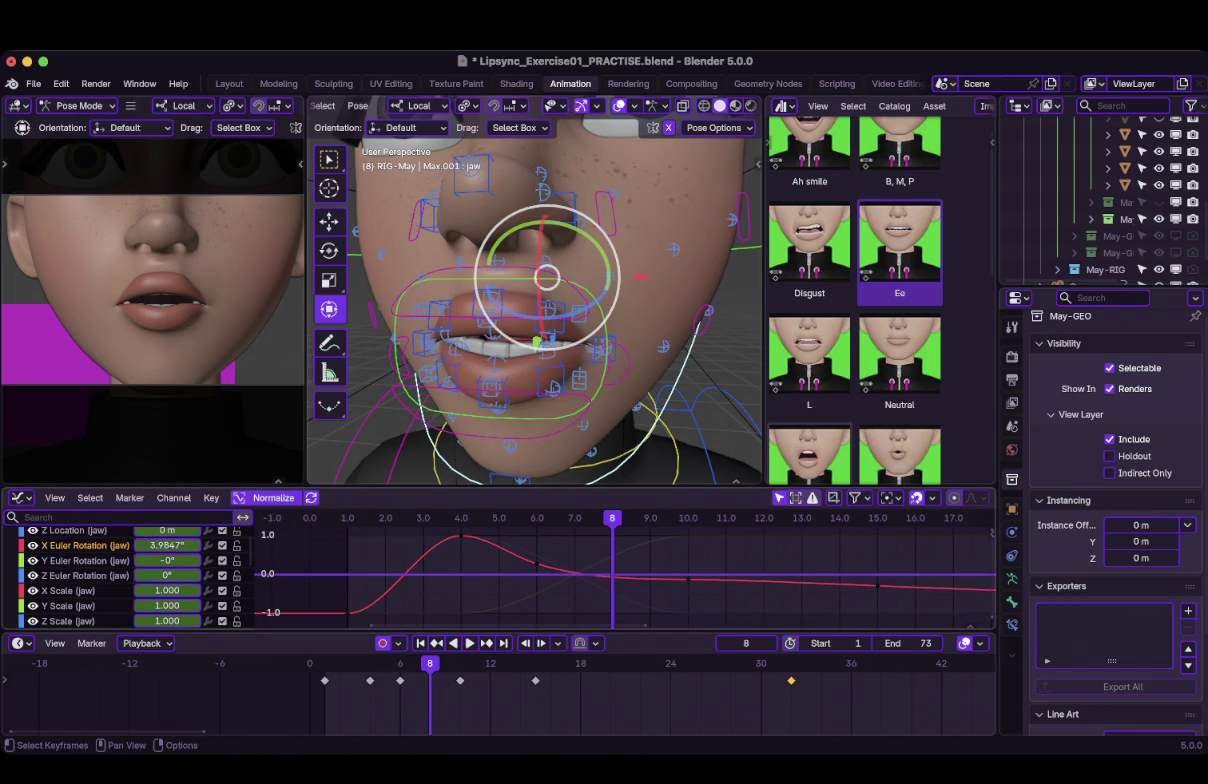
key("ctrl+z")
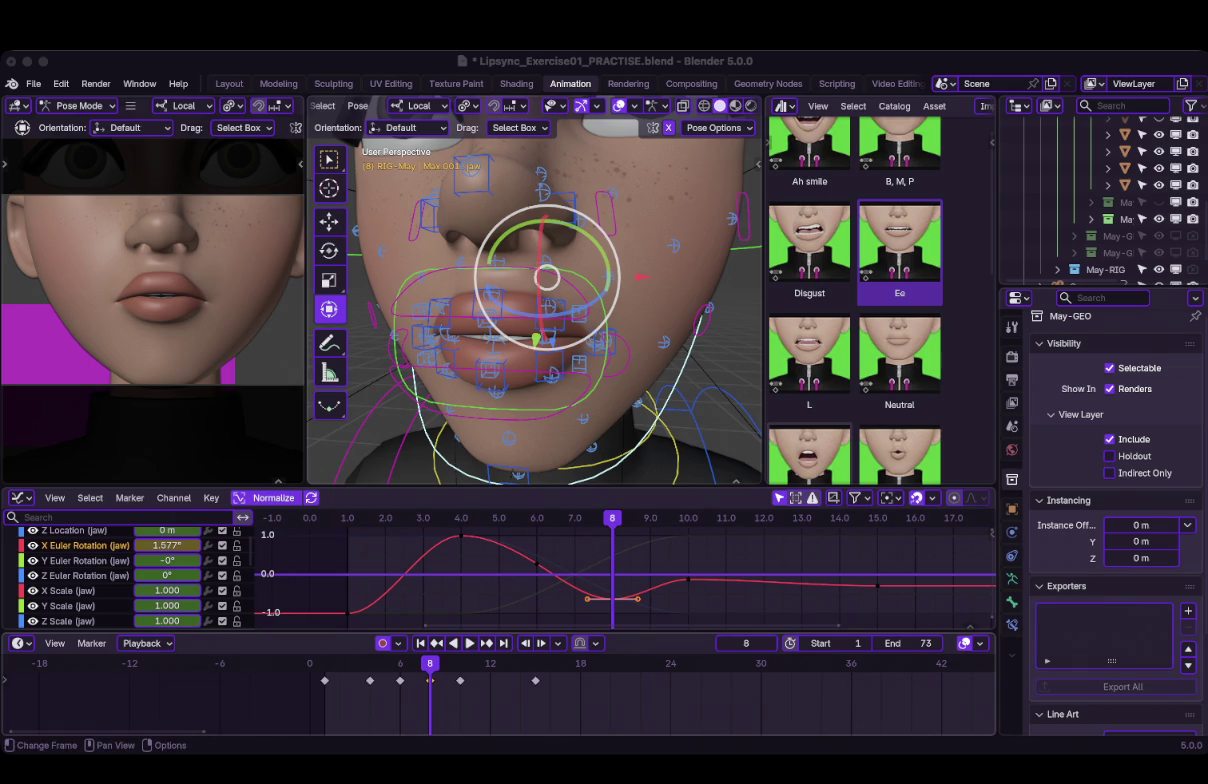
key("space")
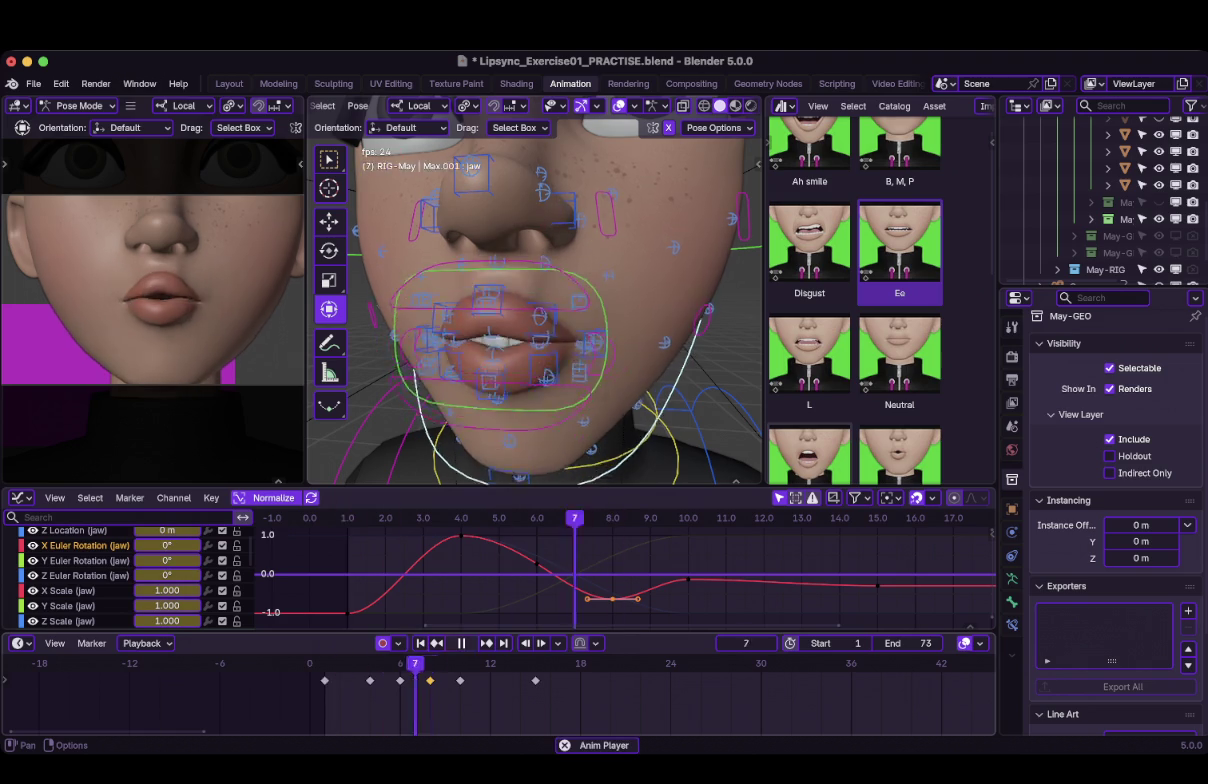
key("space")
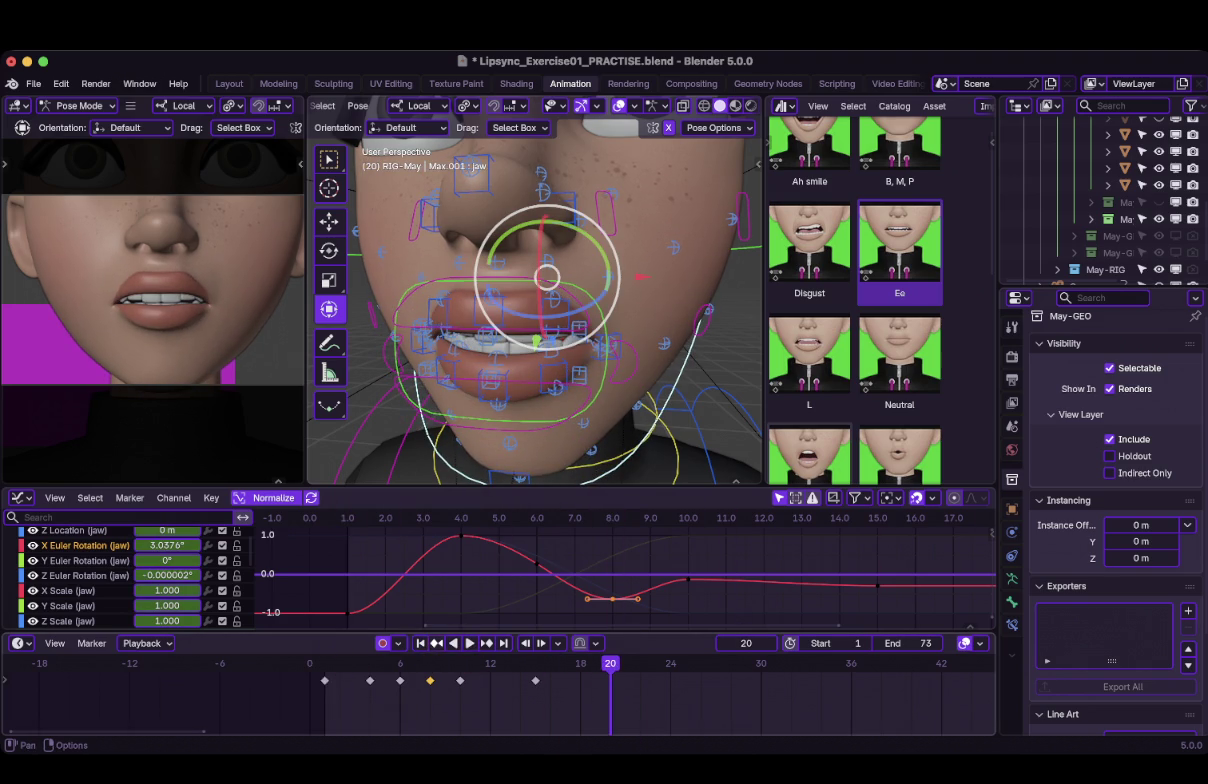
left_click(420, 643)
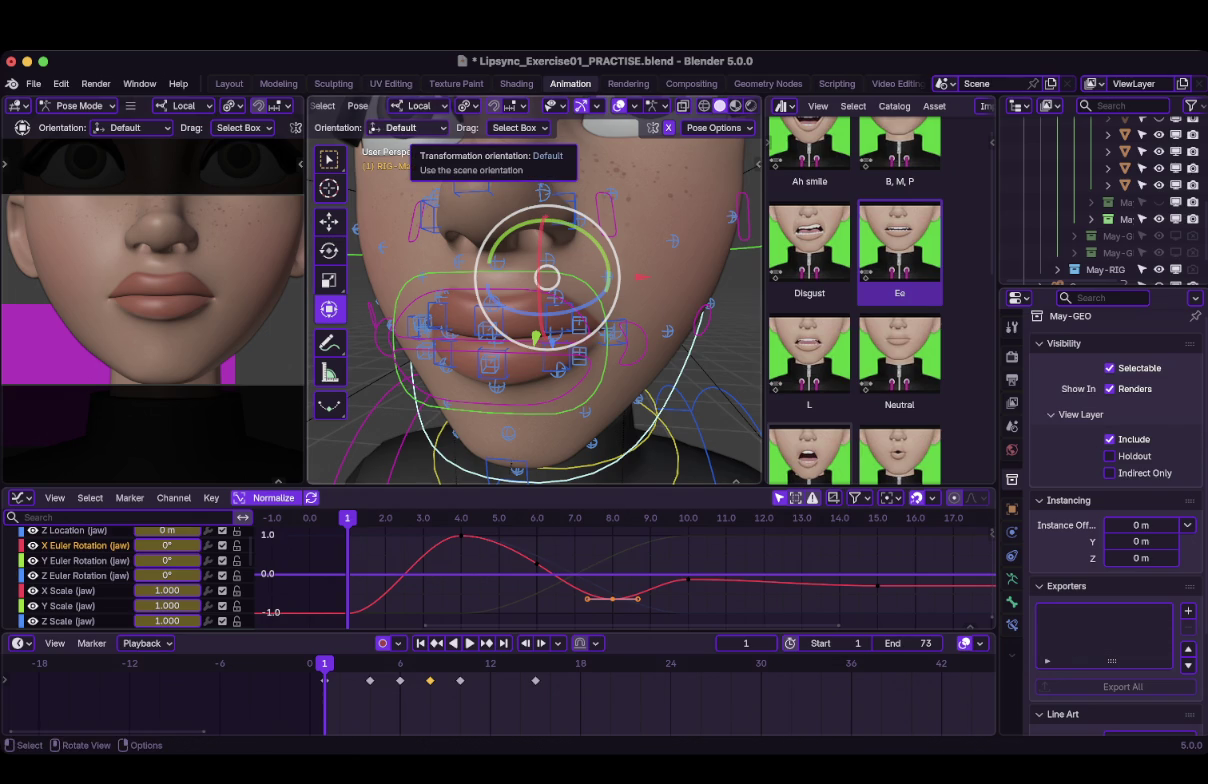
Save the file and key the jaw at frame 3 to about 3.04° X rotation.
key("ctrl+s")
key("Right")
key("Right")
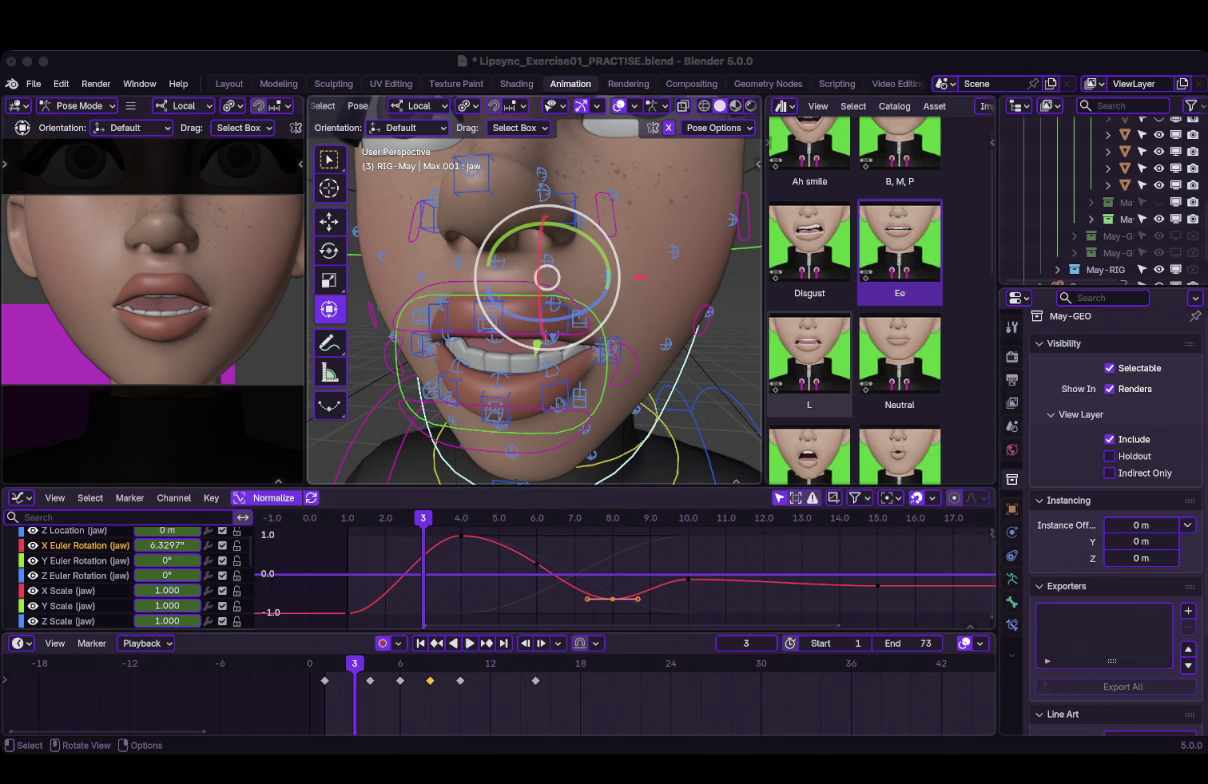
middle_click_drag(540, 300, 640, 300)
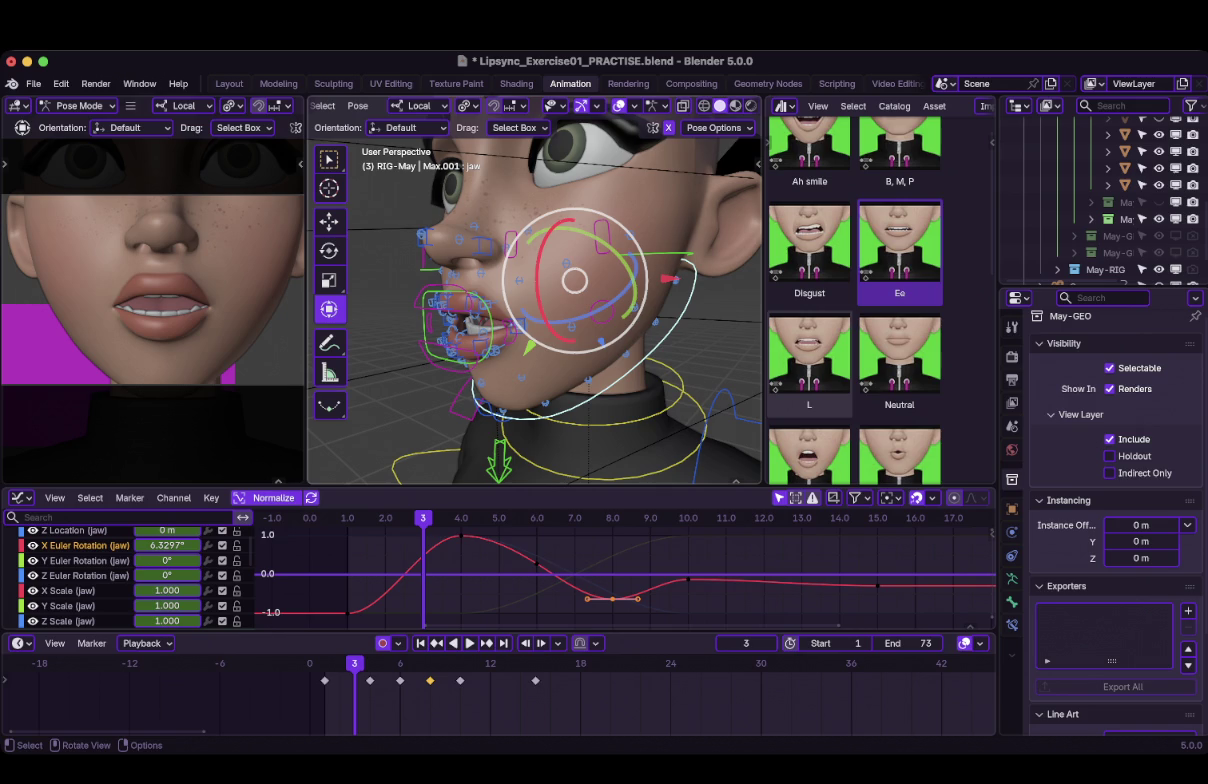
left_click_drag(538, 283, 535, 287)
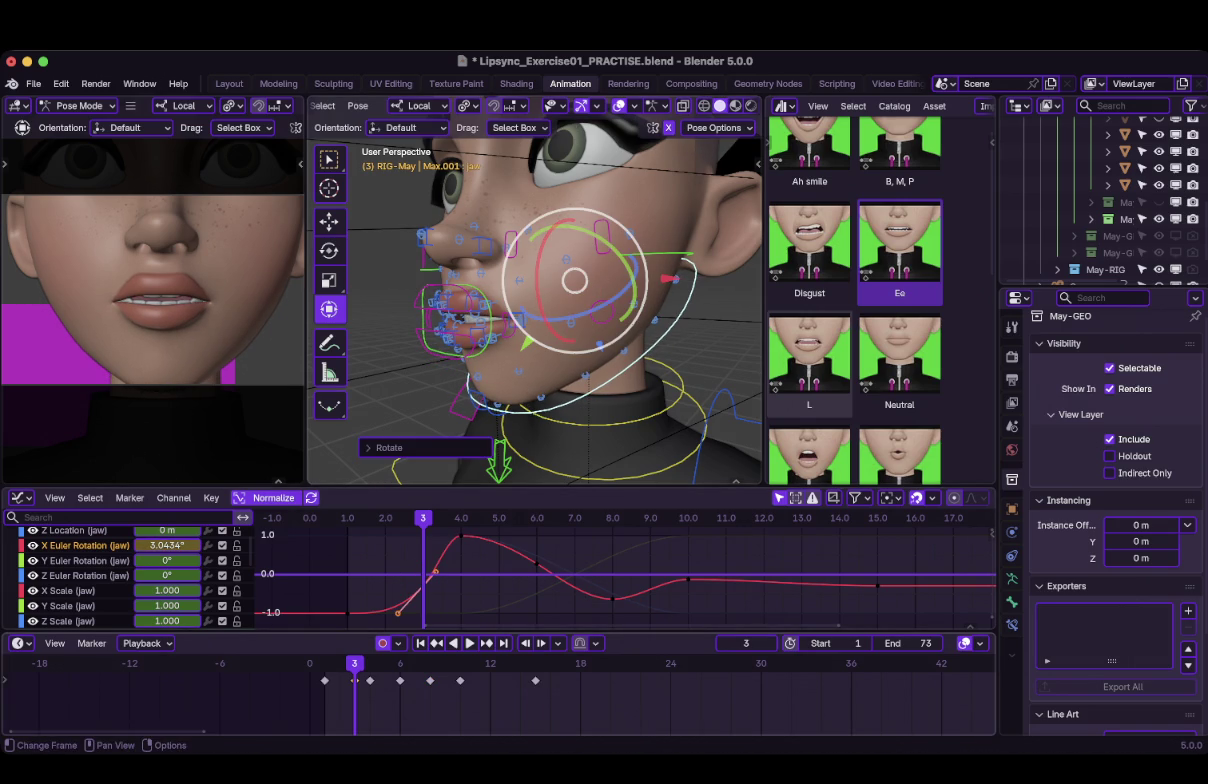
left_click(497, 388)
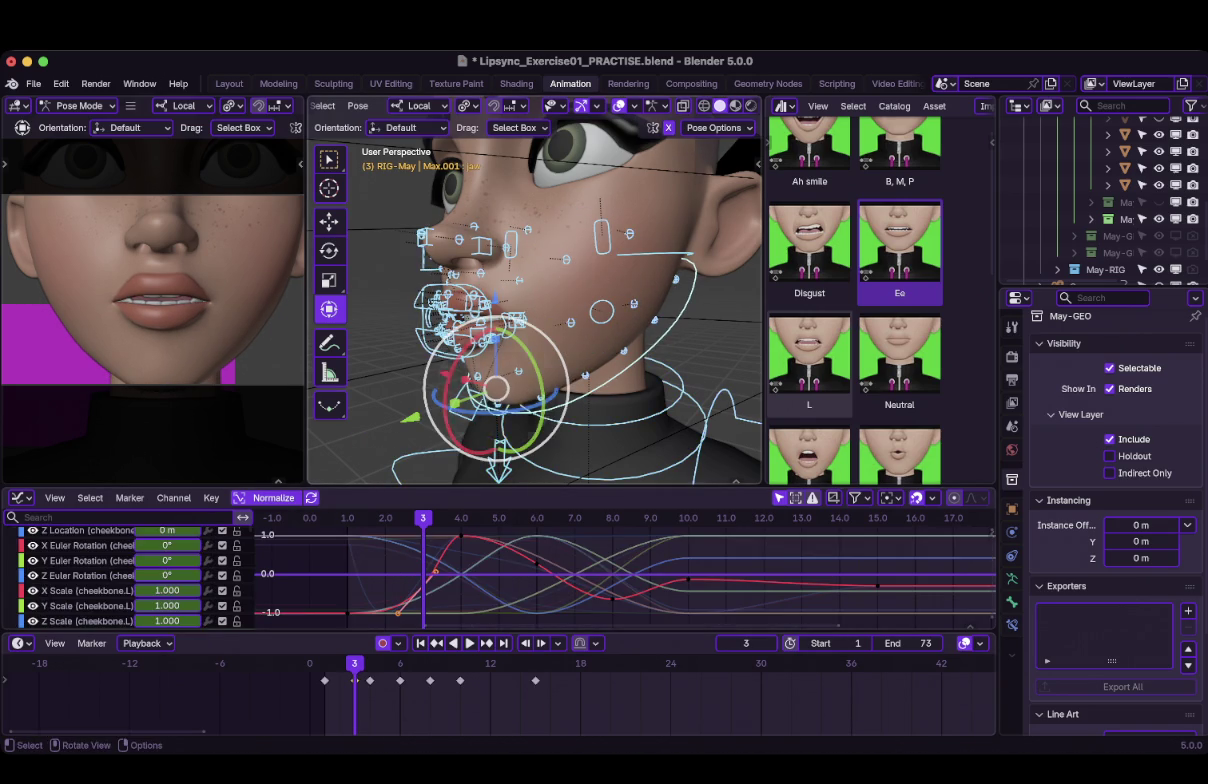
Shift the frame-3 keyframe two frames earlier and play back to check the timing.
left_click_drag(355, 680, 325, 680)
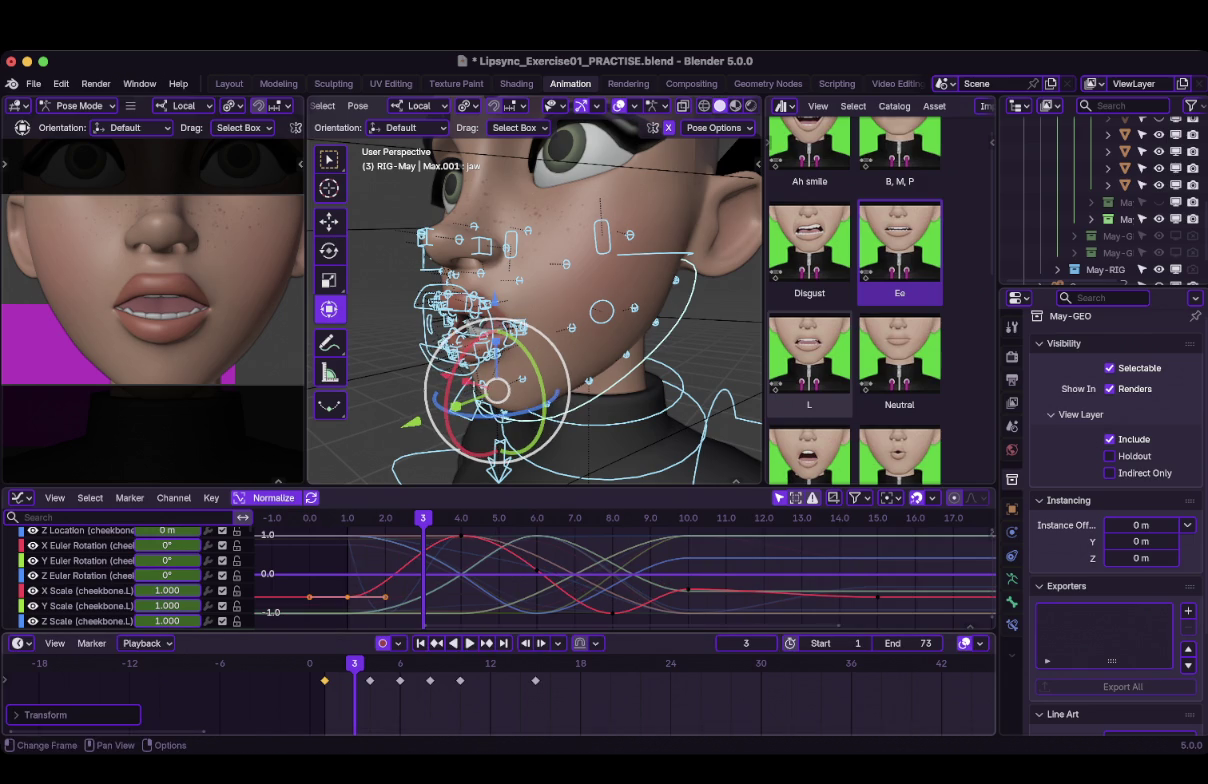
key("space")
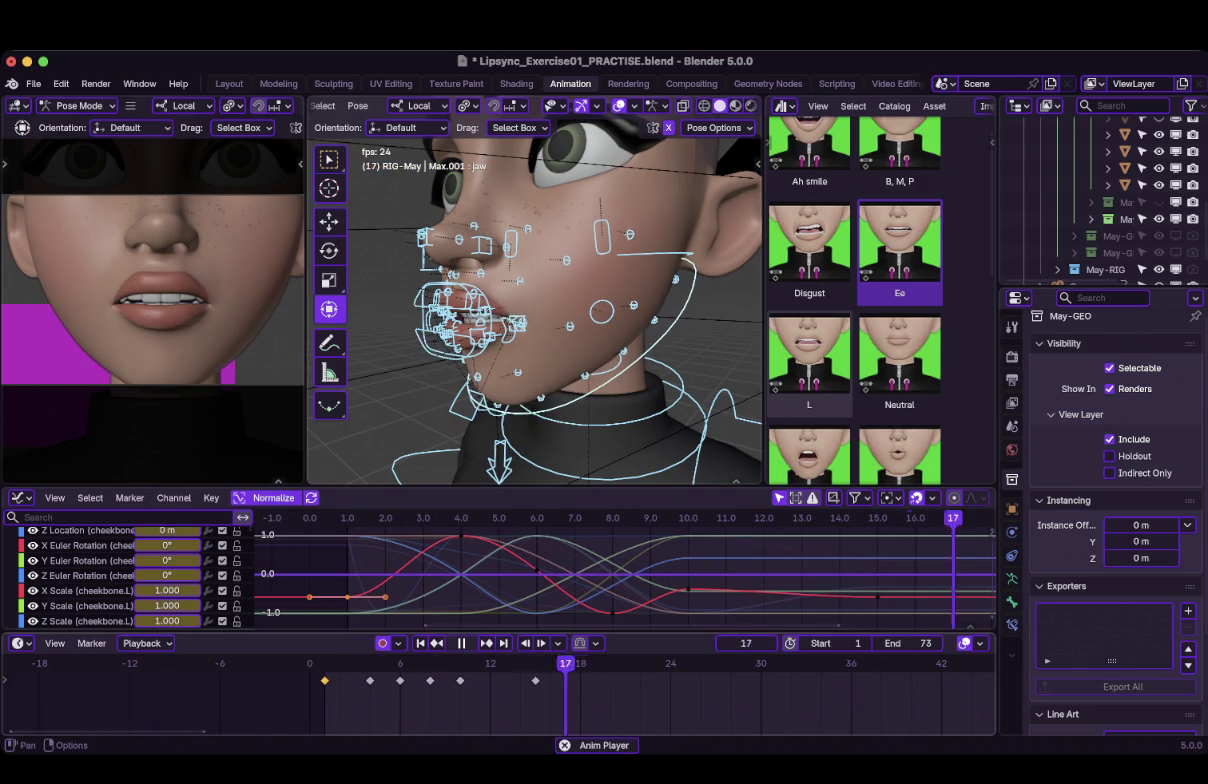
key("Escape")
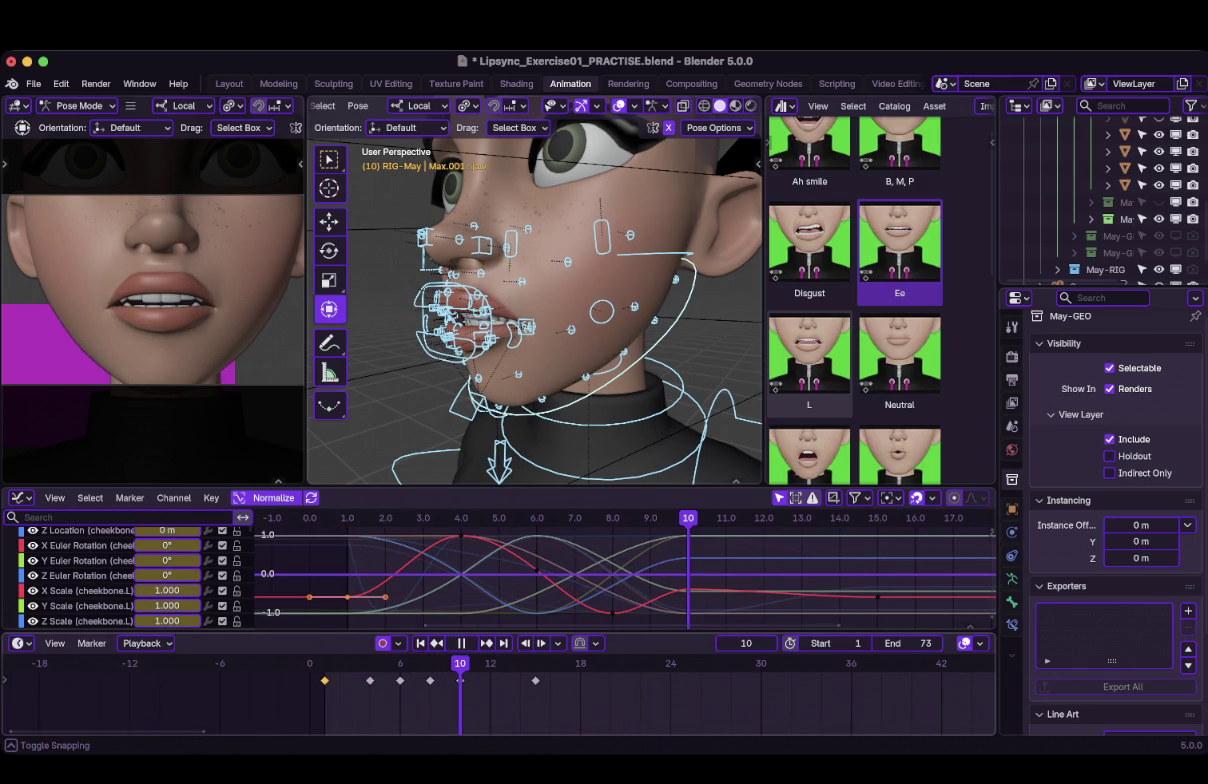
key("space")
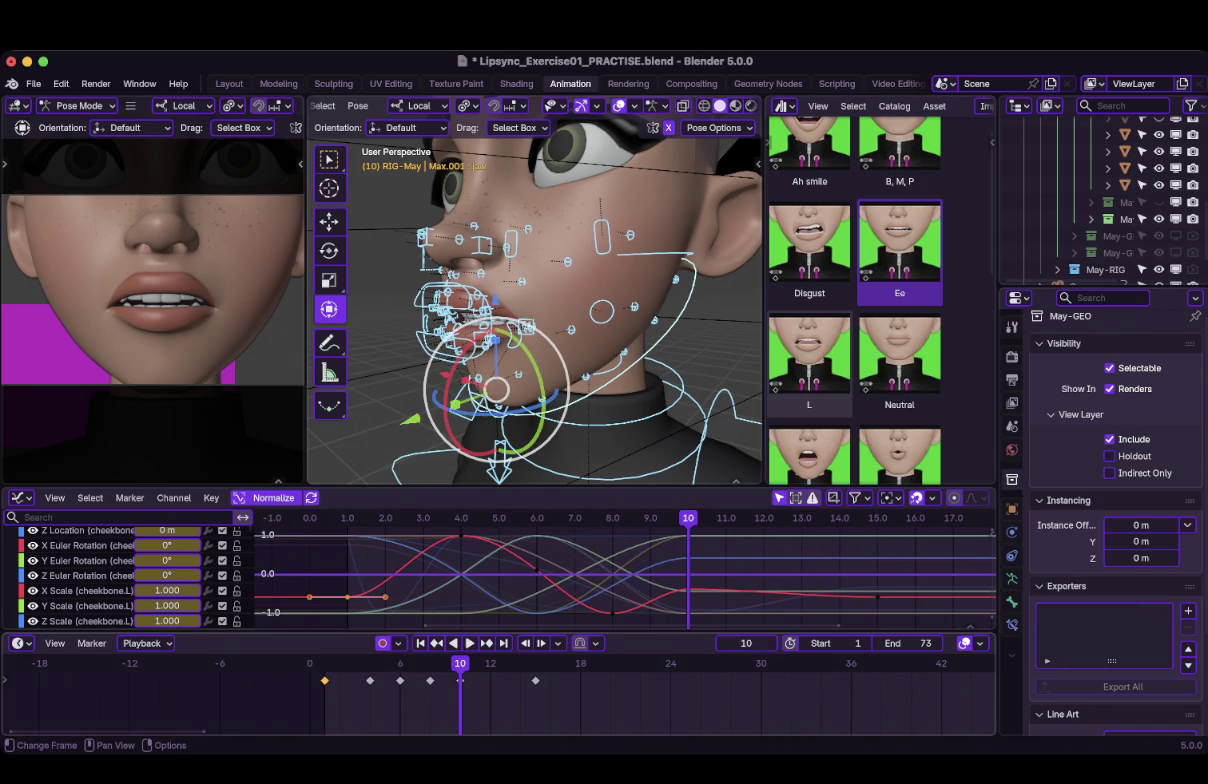
Replay the animation, stop at frame 8 and key the whole rig there.
key("shift+ctrl+space")
key("space")
key("i")
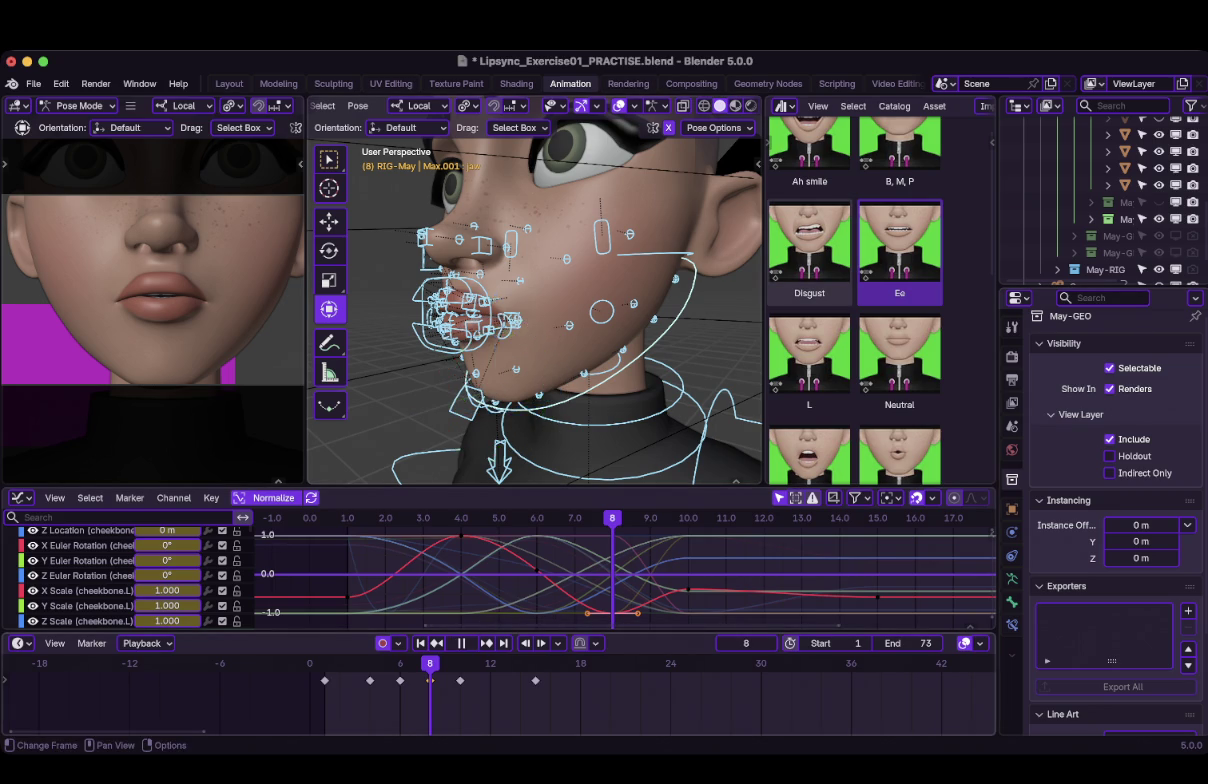
key("Right")
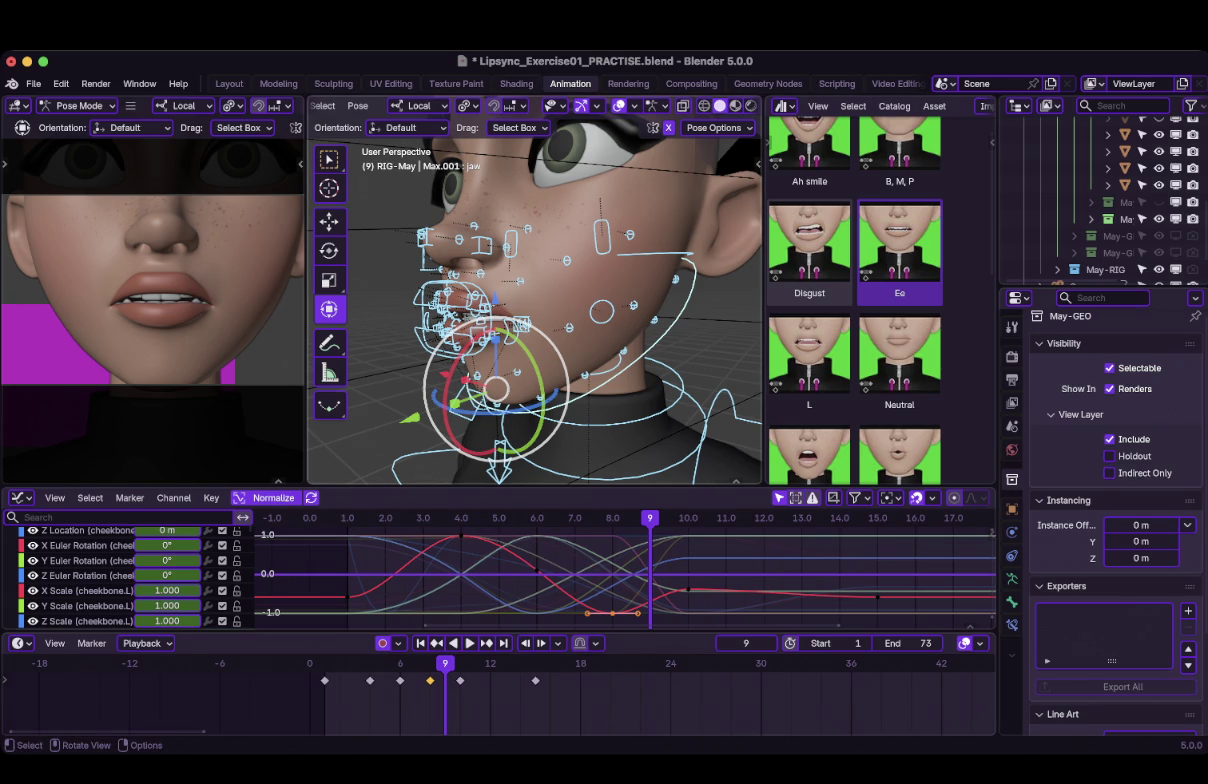
Key the whole rig at frame 9 and shift those keys back to frame 8.
middle_click_drag(540, 300, 515, 295)
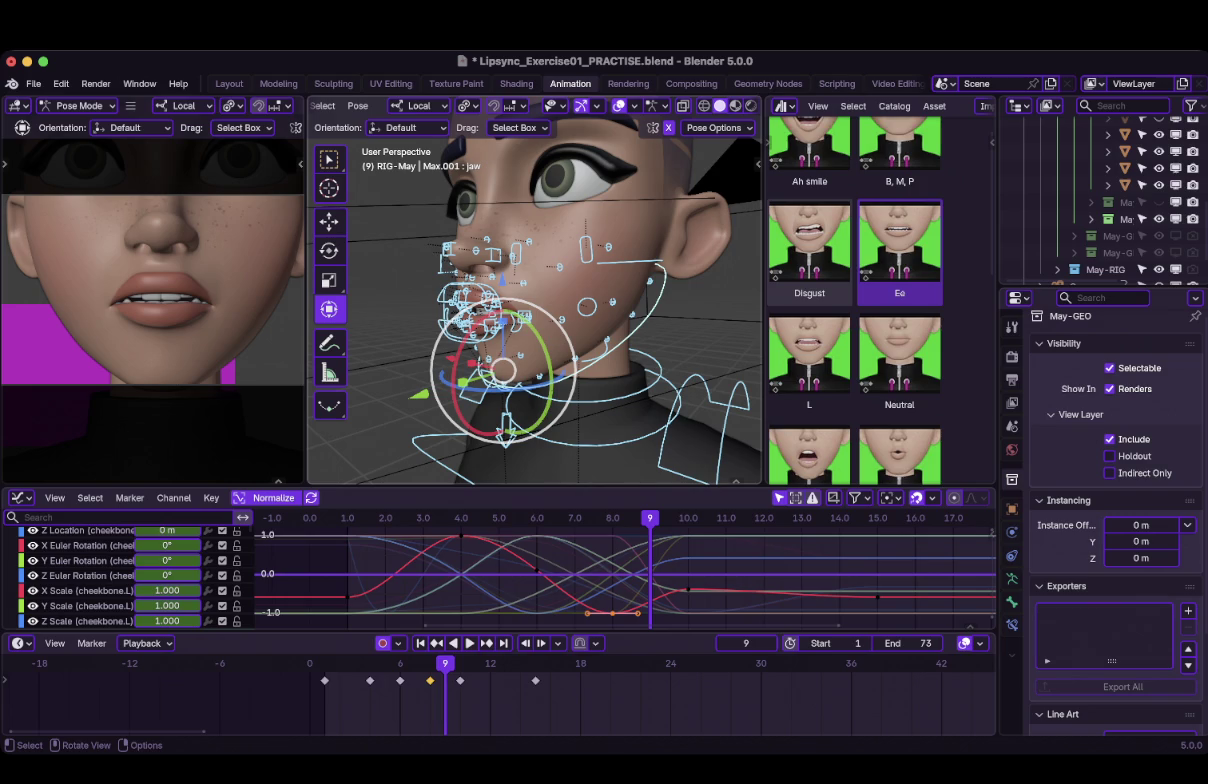
key("i")
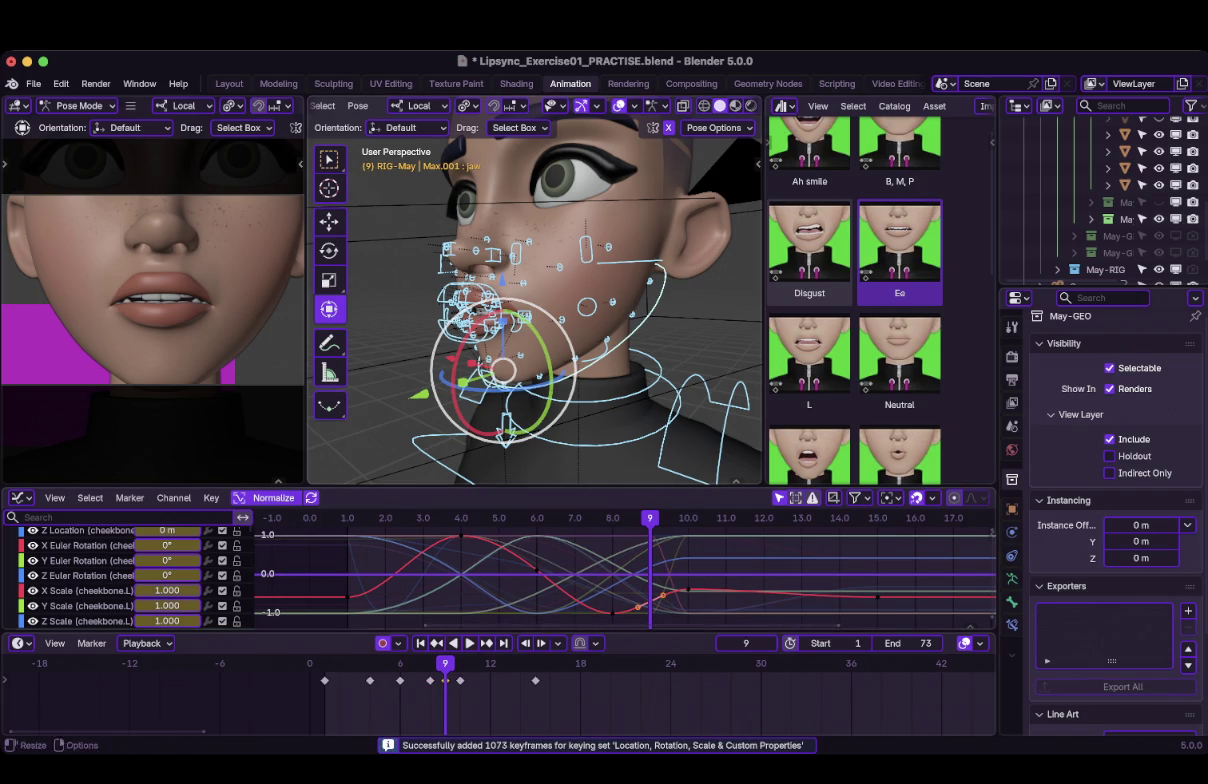
key("g")
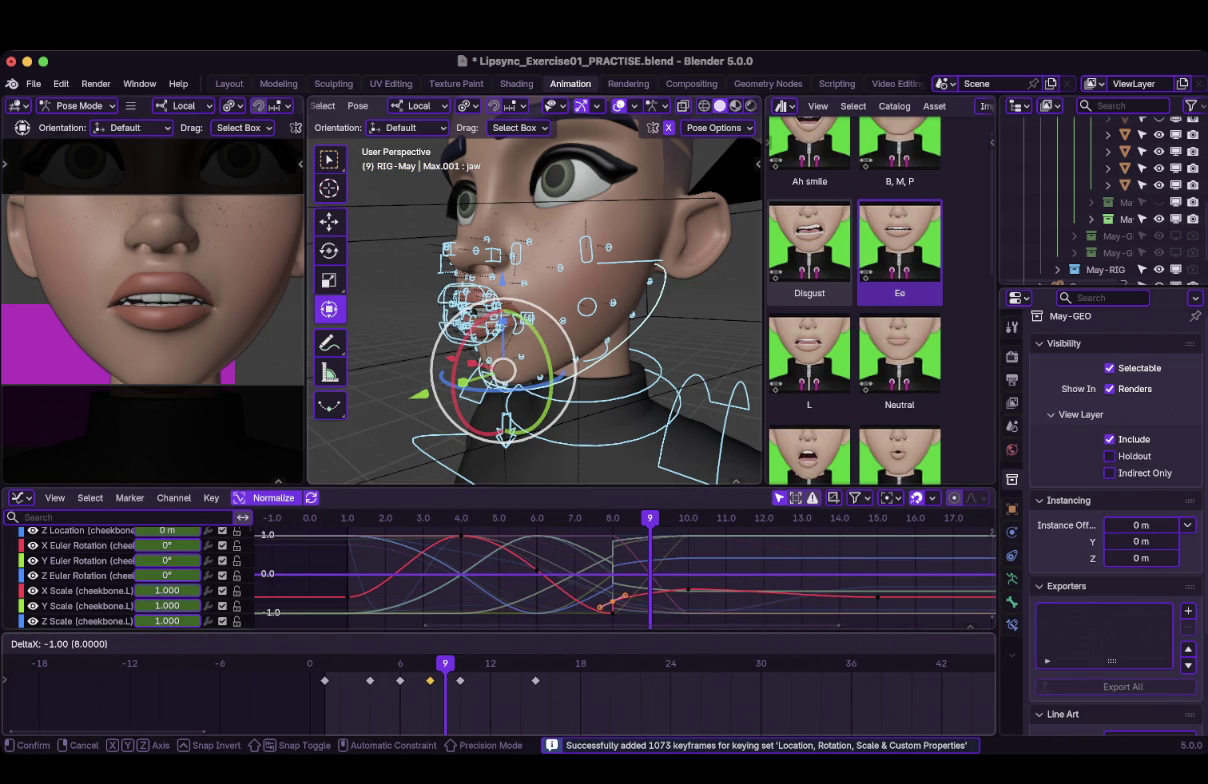
key("Return")
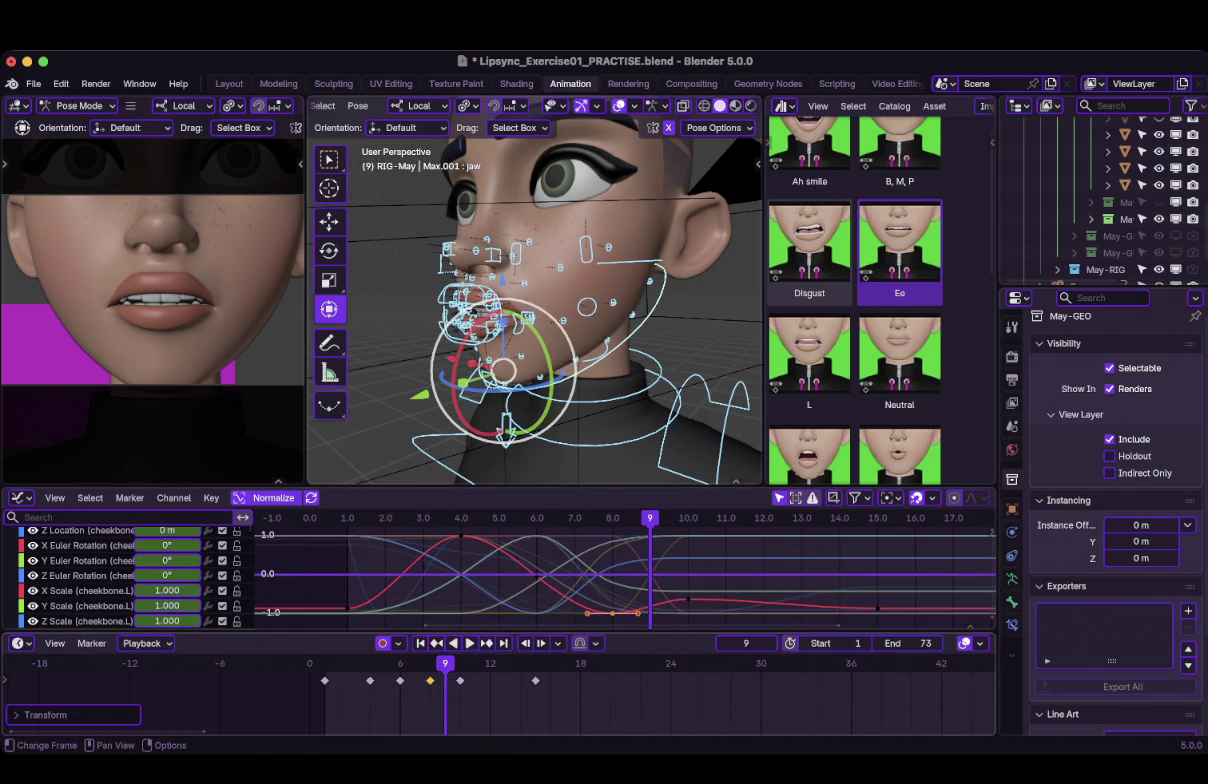
Play back to review the timing, then step back to frame 8 in profile view.
key("space")
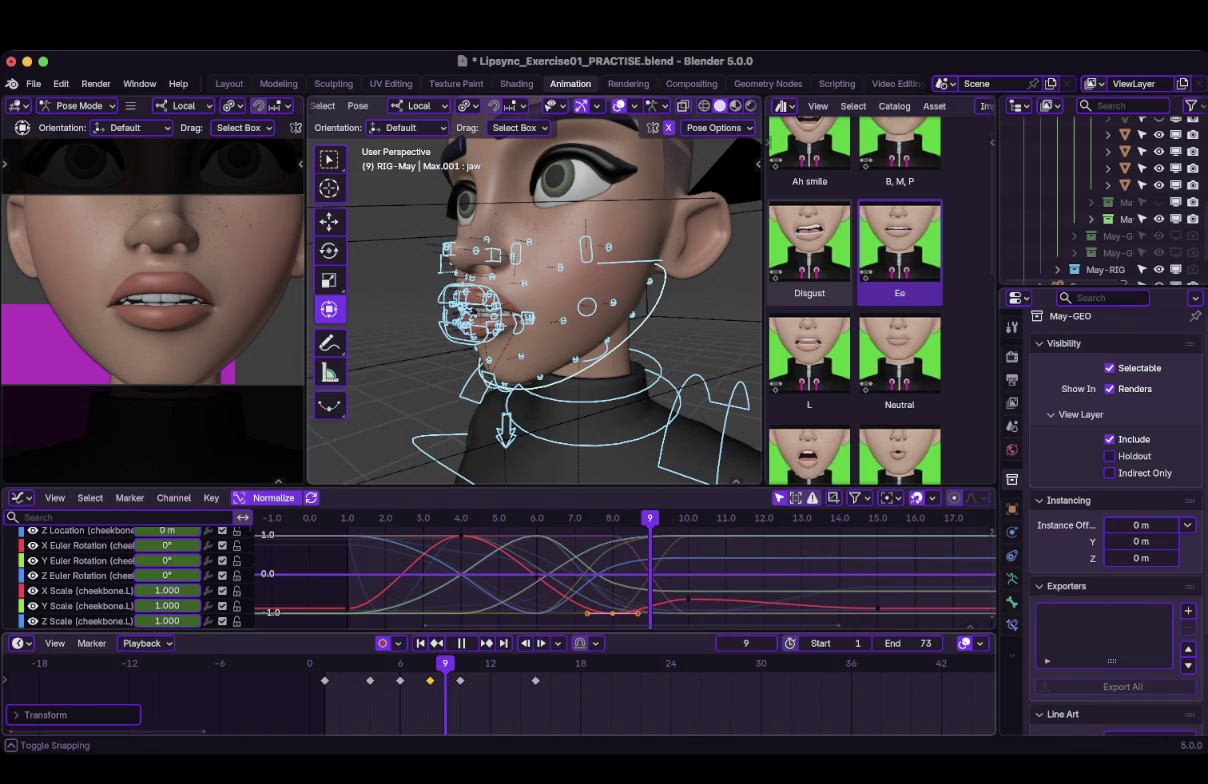
key("space")
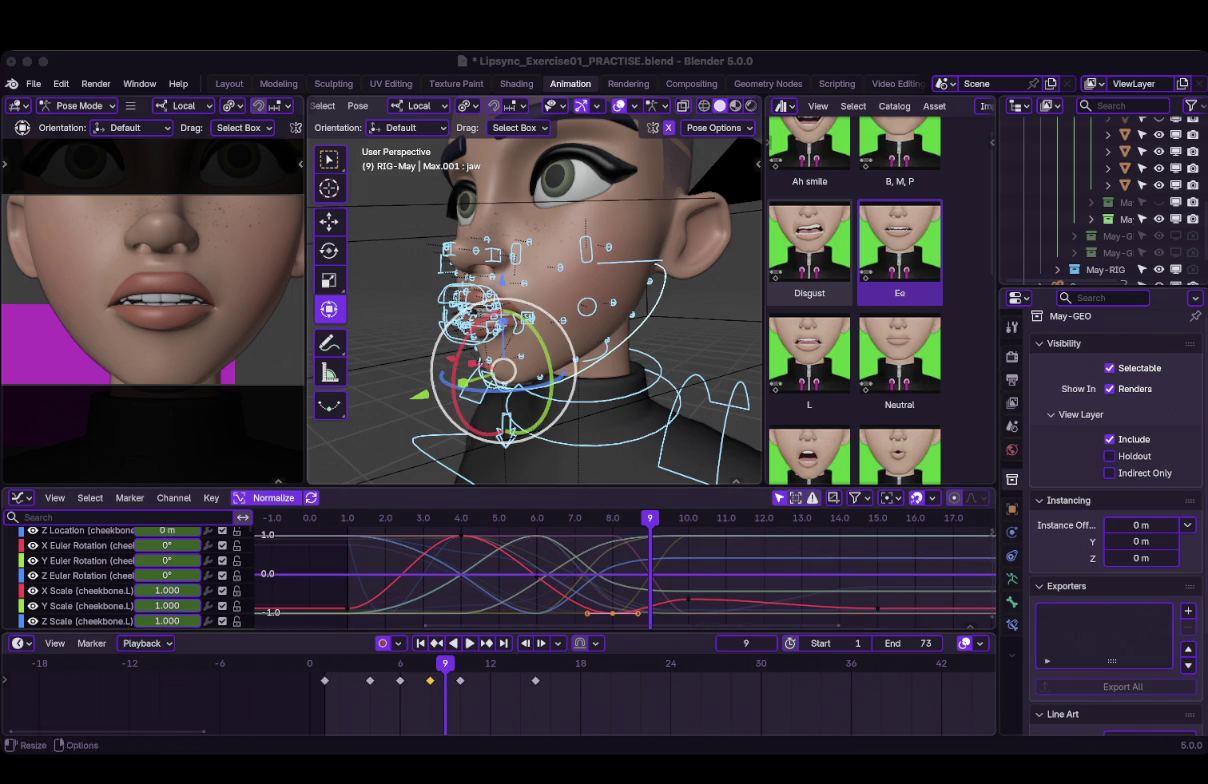
key("Left")
middle_click_drag(530, 300, 460, 300)
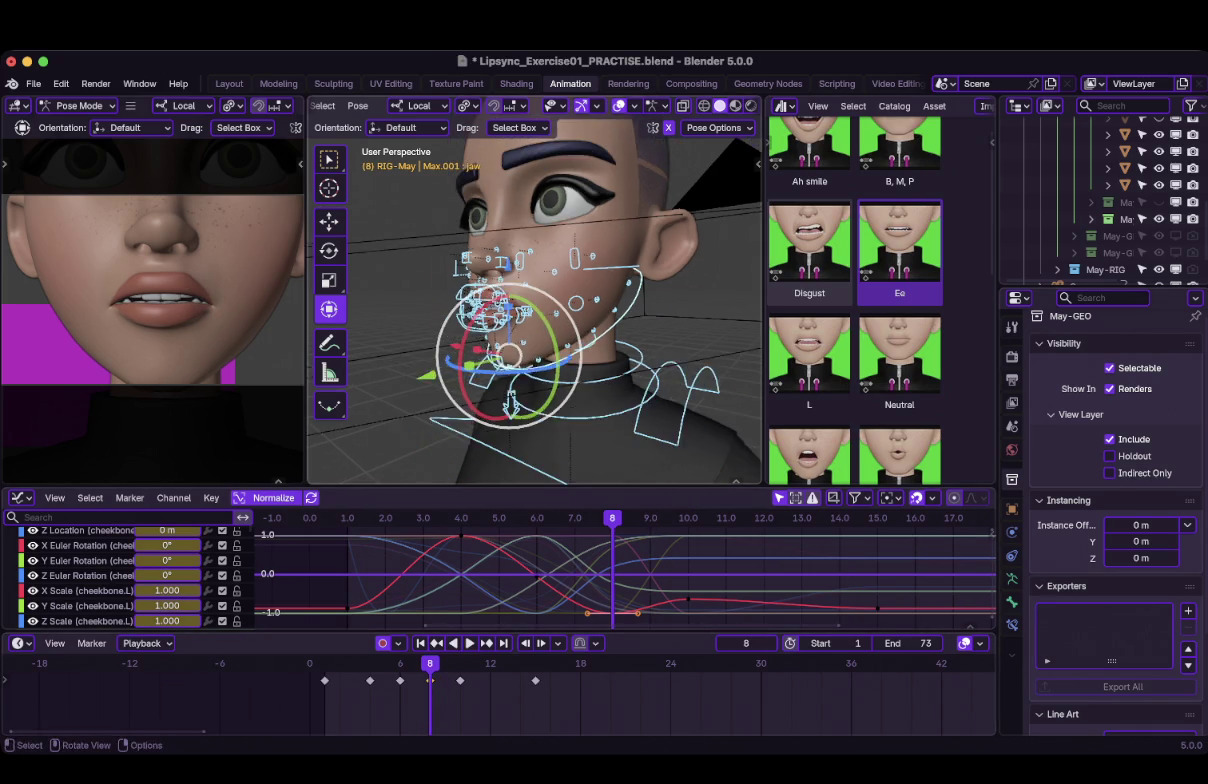
Select the jaw control and display its X Euler Rotation curve.
left_click(80, 560)
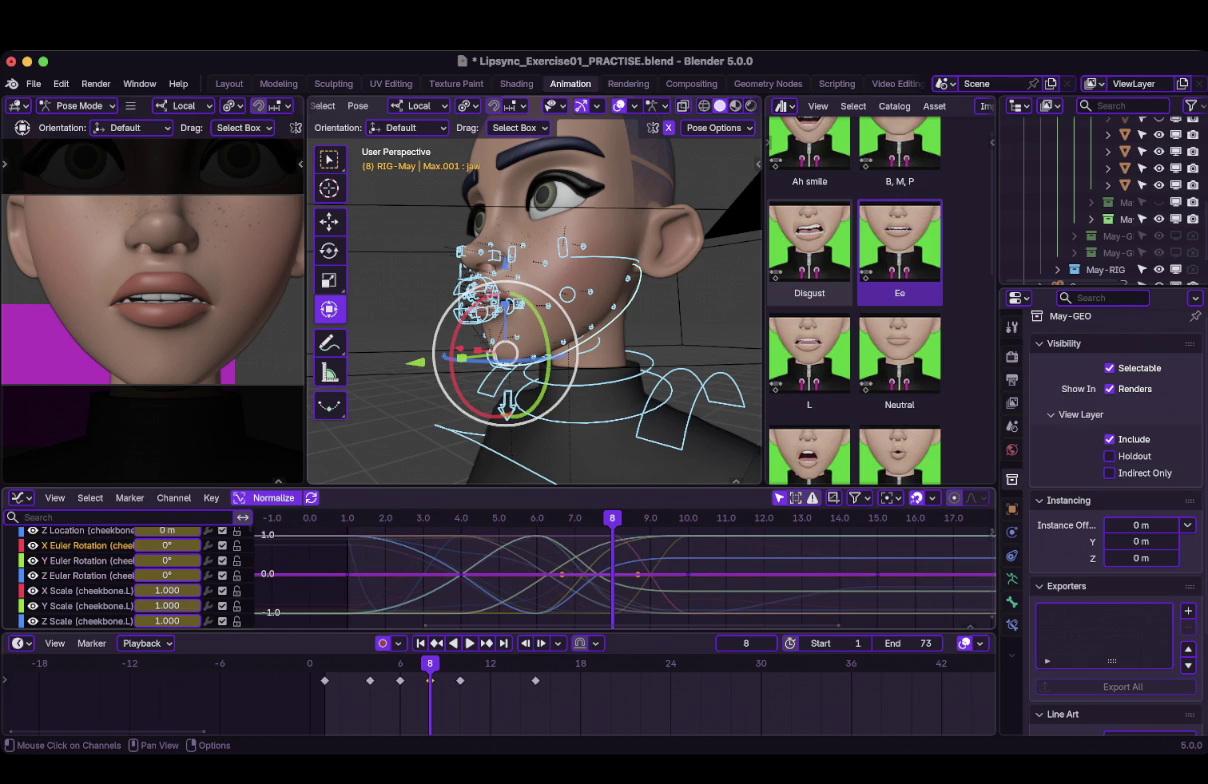
left_click(480, 300)
left_click(567, 293)
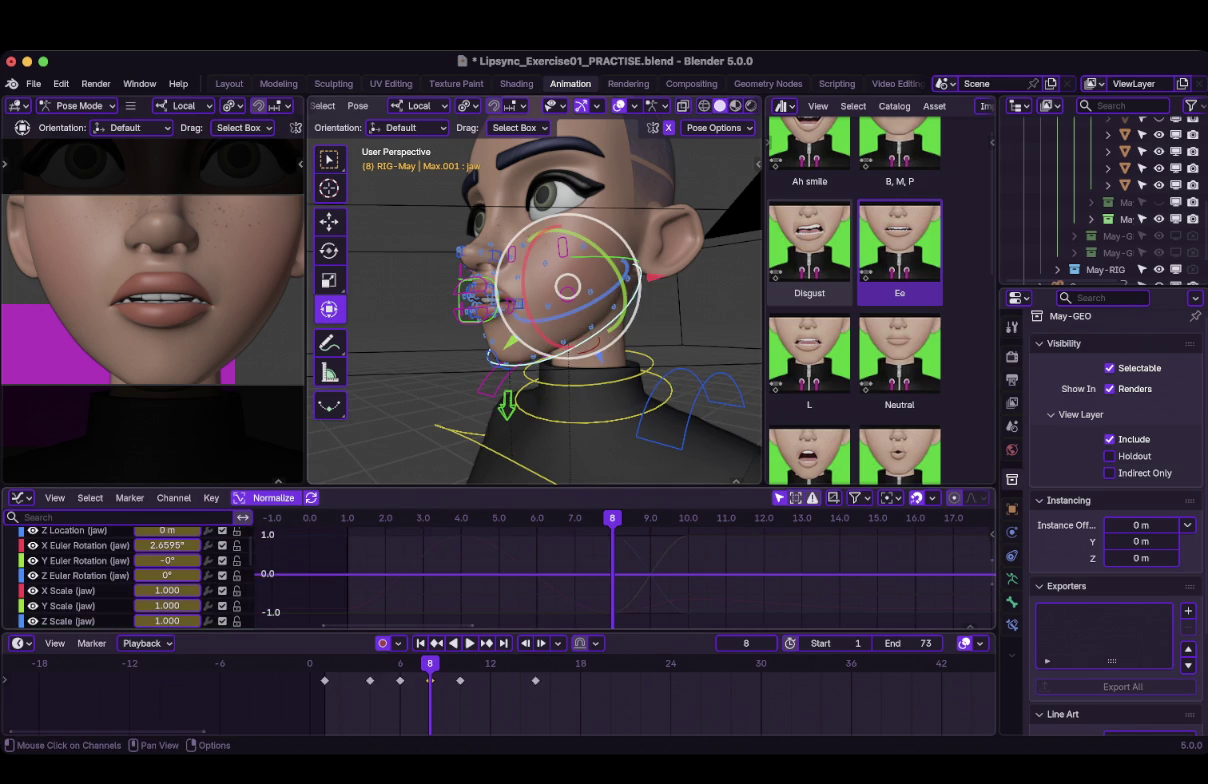
left_click(85, 545)
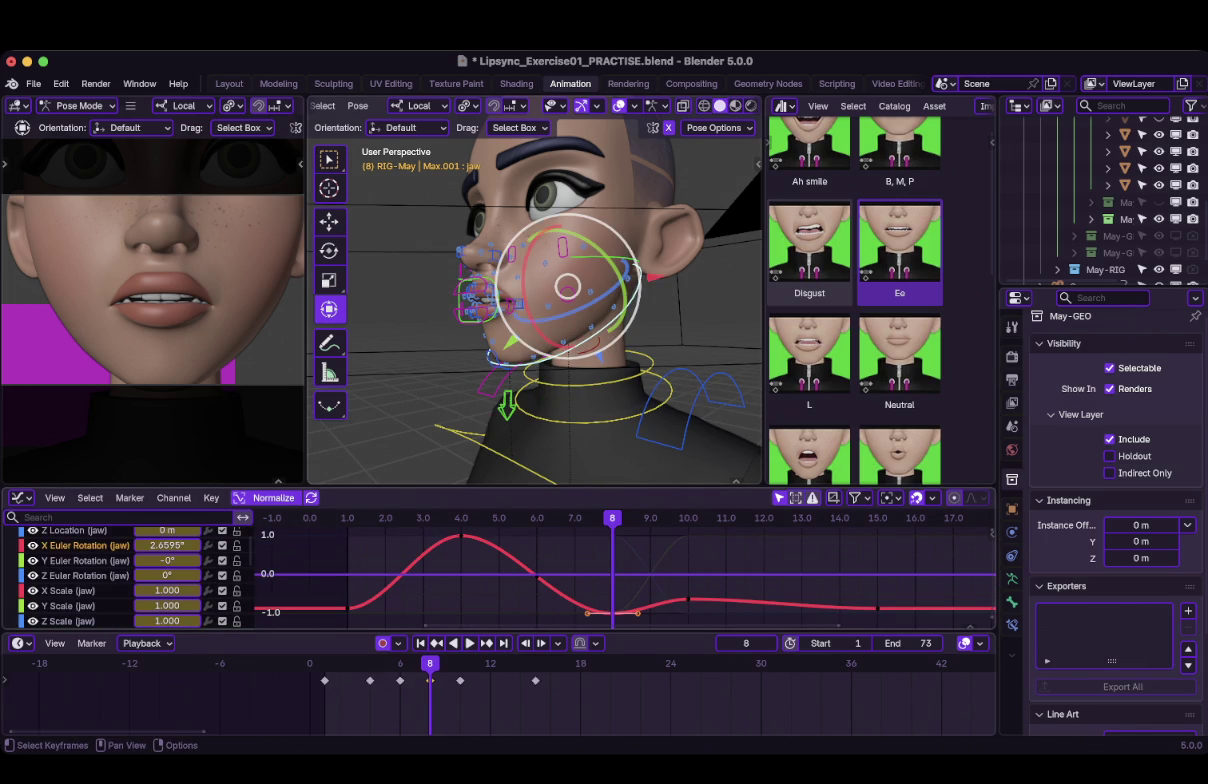
Lower the jaw's frame-8 X rotation key to 2.4363° and save the practice file.
key("g")
key("y")
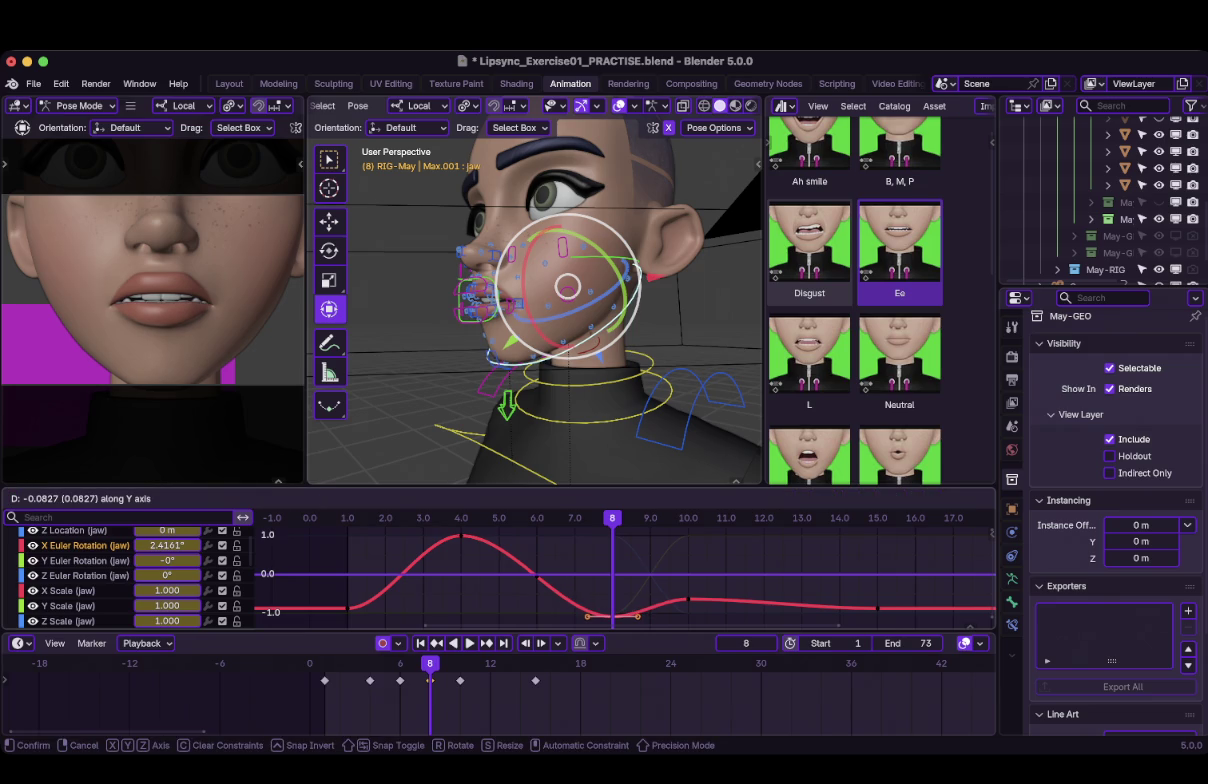
key("Return")
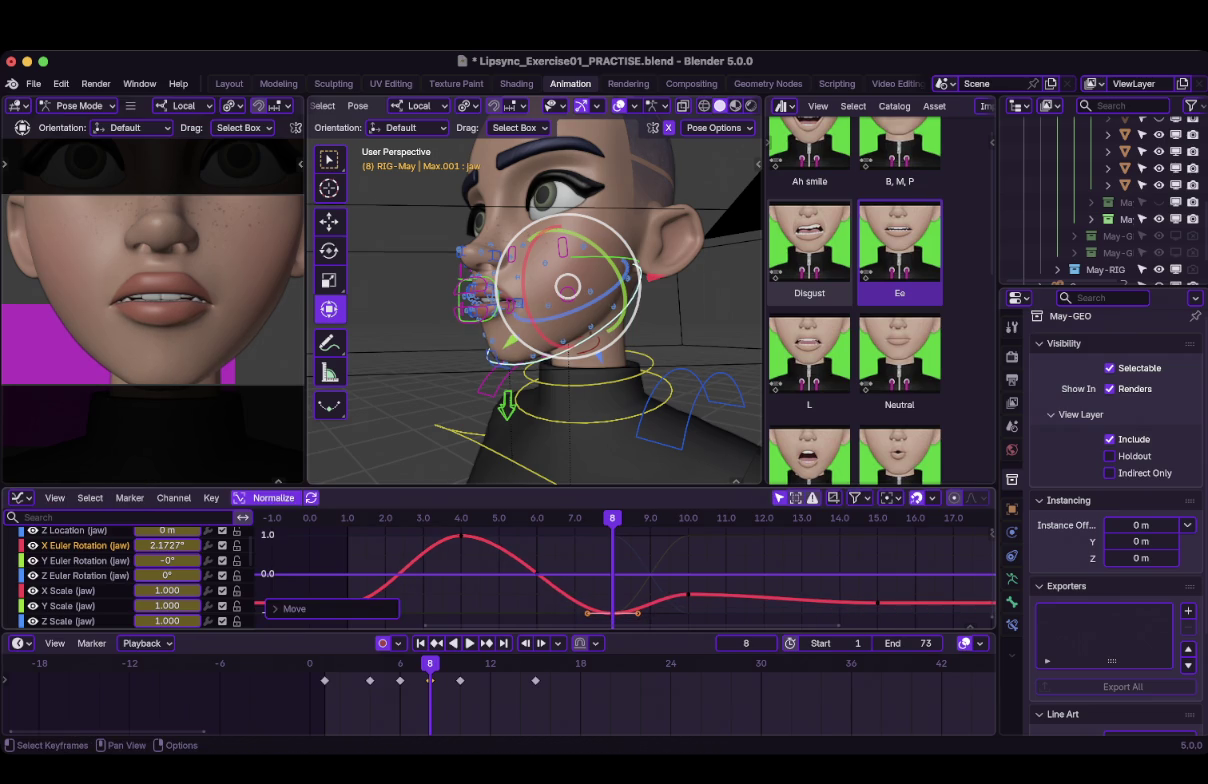
key("g")
key("x")
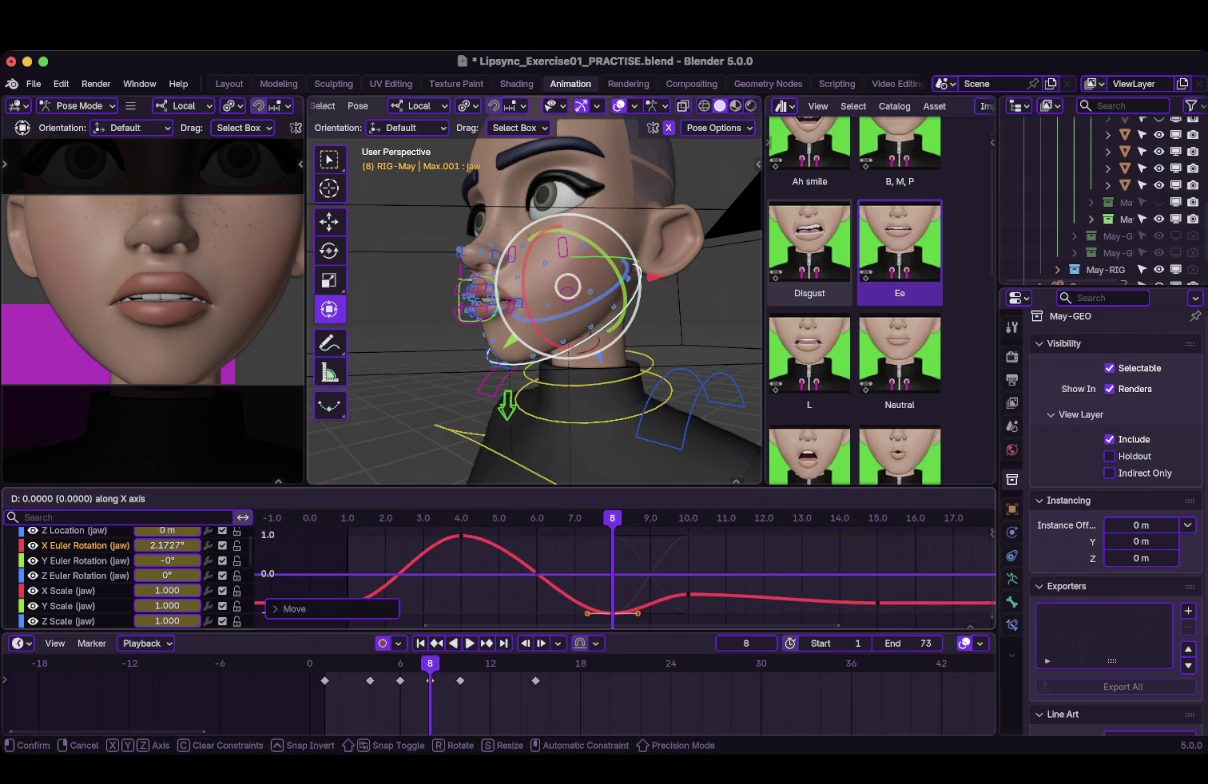
key("Escape")
key("g")
key("Return")
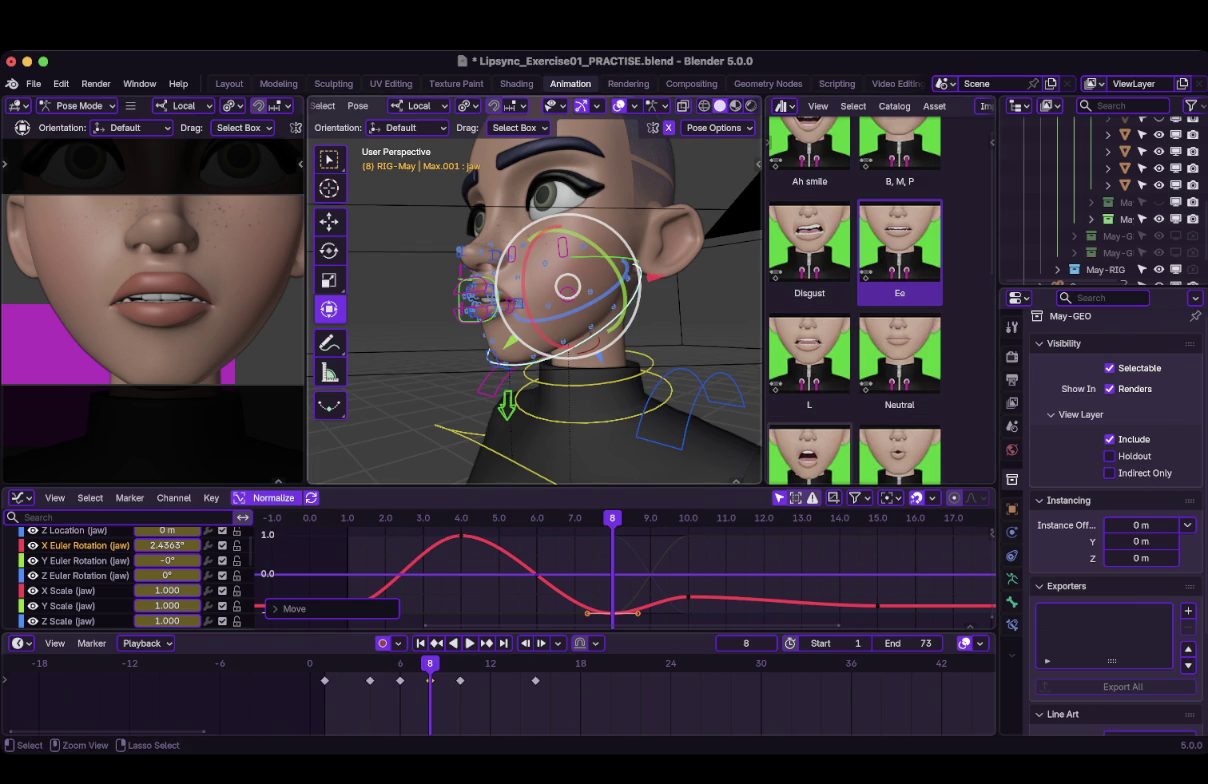
key("ctrl+s")
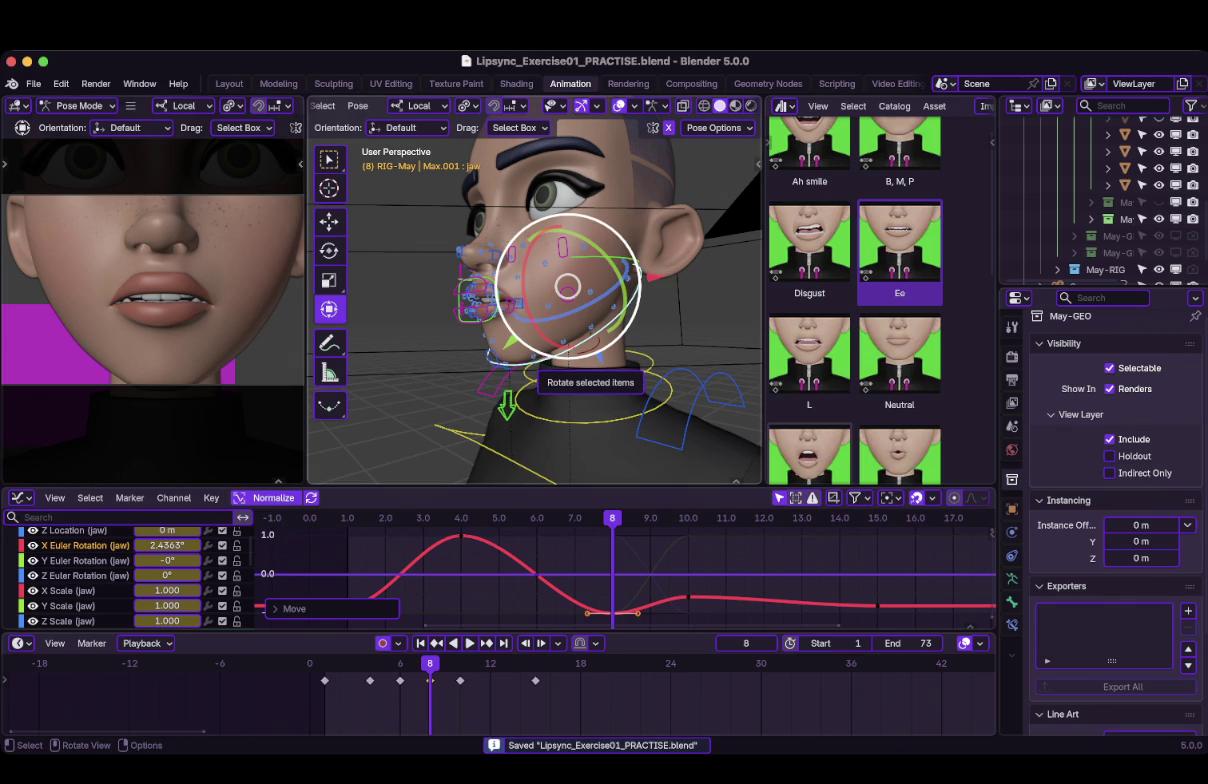
Zoom in on May's mouth and select the right mouth-corner control, mouth_corner.R.
middle_click_drag(565, 350, 485, 300)
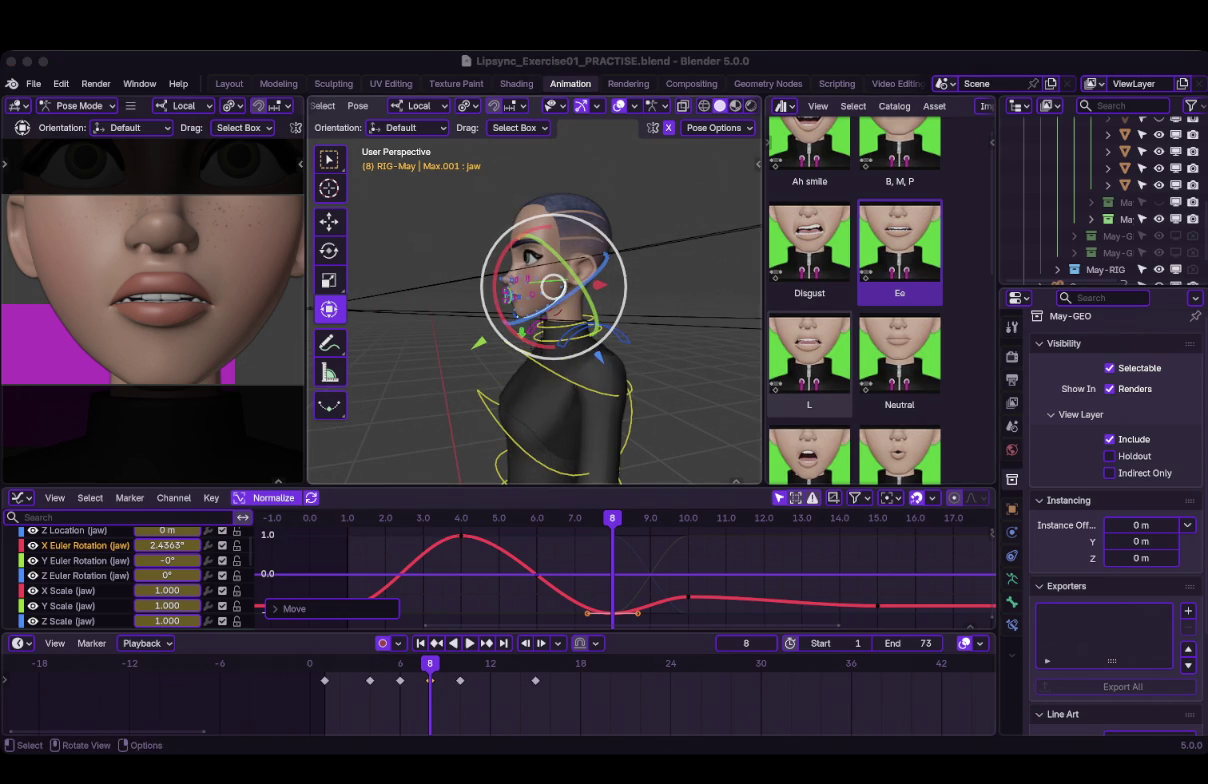
middle_click_drag(535, 300, 600, 300)
scroll(535, 300, "up", 4)
scroll(535, 300, "up", 3)
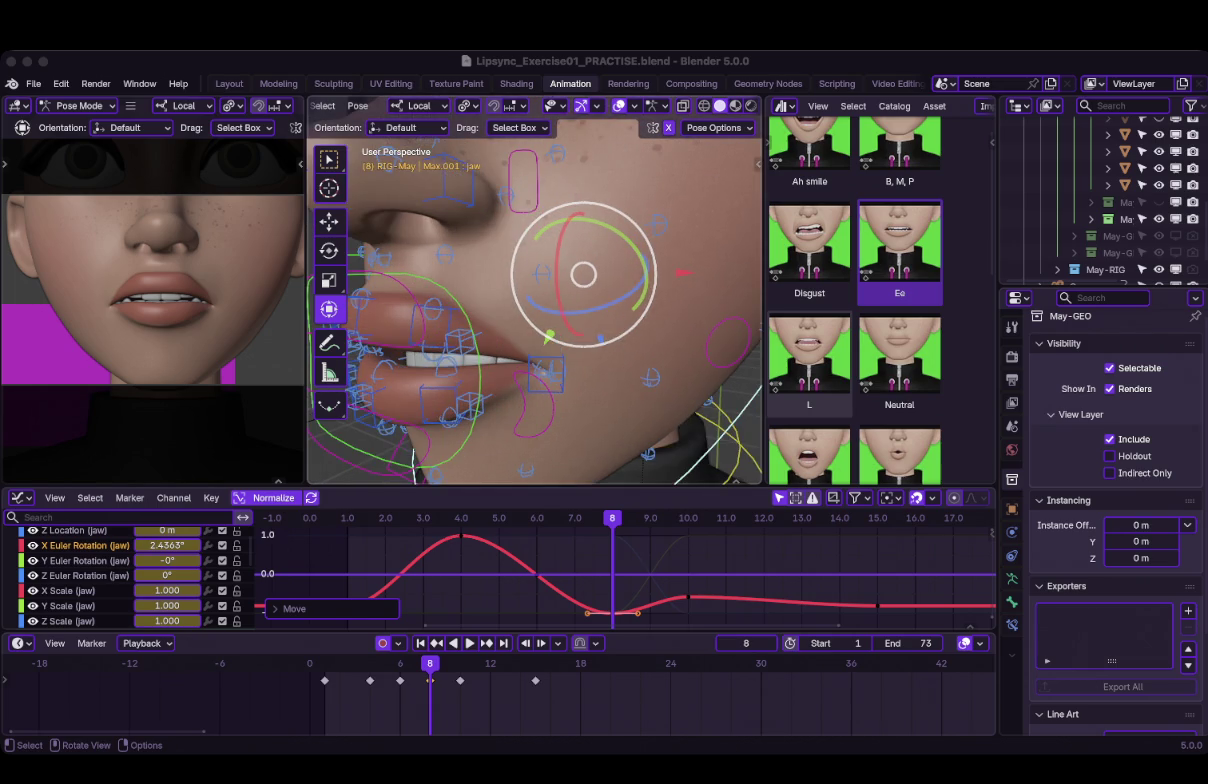
scroll(545, 335, "up", 3)
left_click(533, 455)
scroll(534, 290, "down", 4)
mouse_move(534, 290)
middle_mouse_down()
mouse_move(575, 335)
mouse_move(520, 340)
middle_mouse_up()
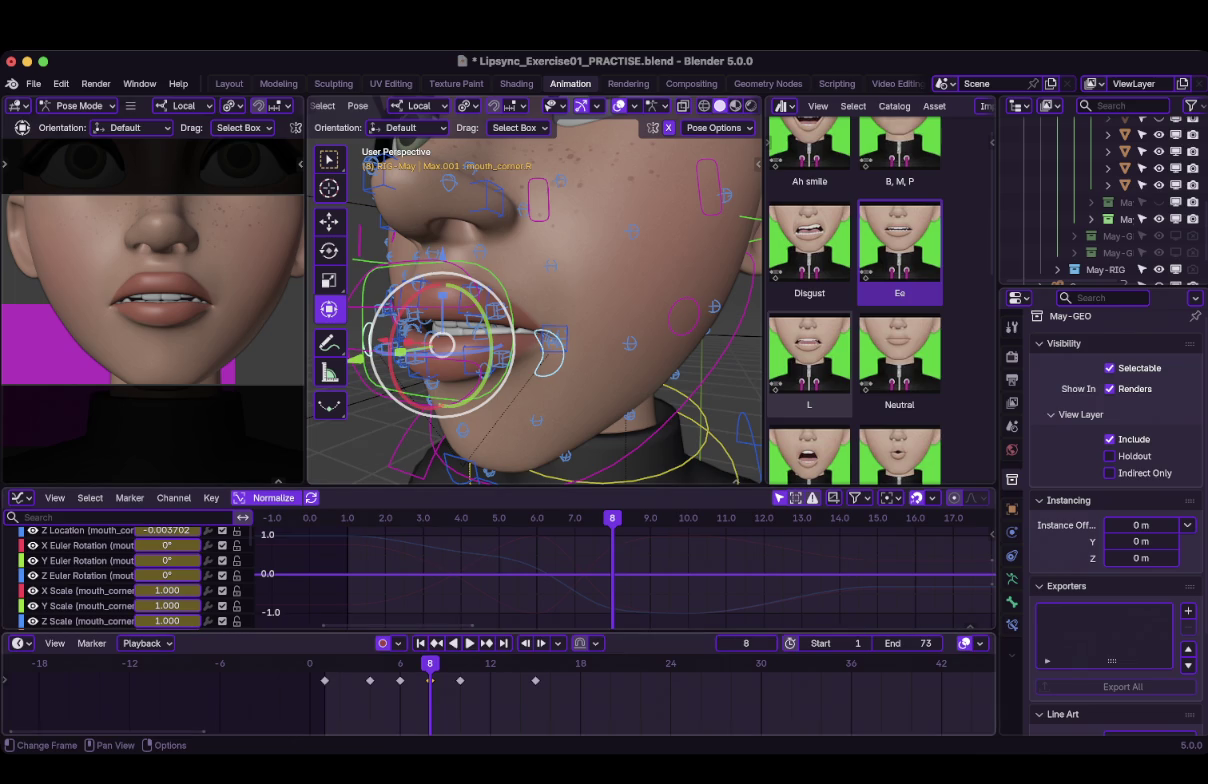
Show the mouth_corner.R curves in the Graph Editor, go to frame 6 and play back.
key("space")
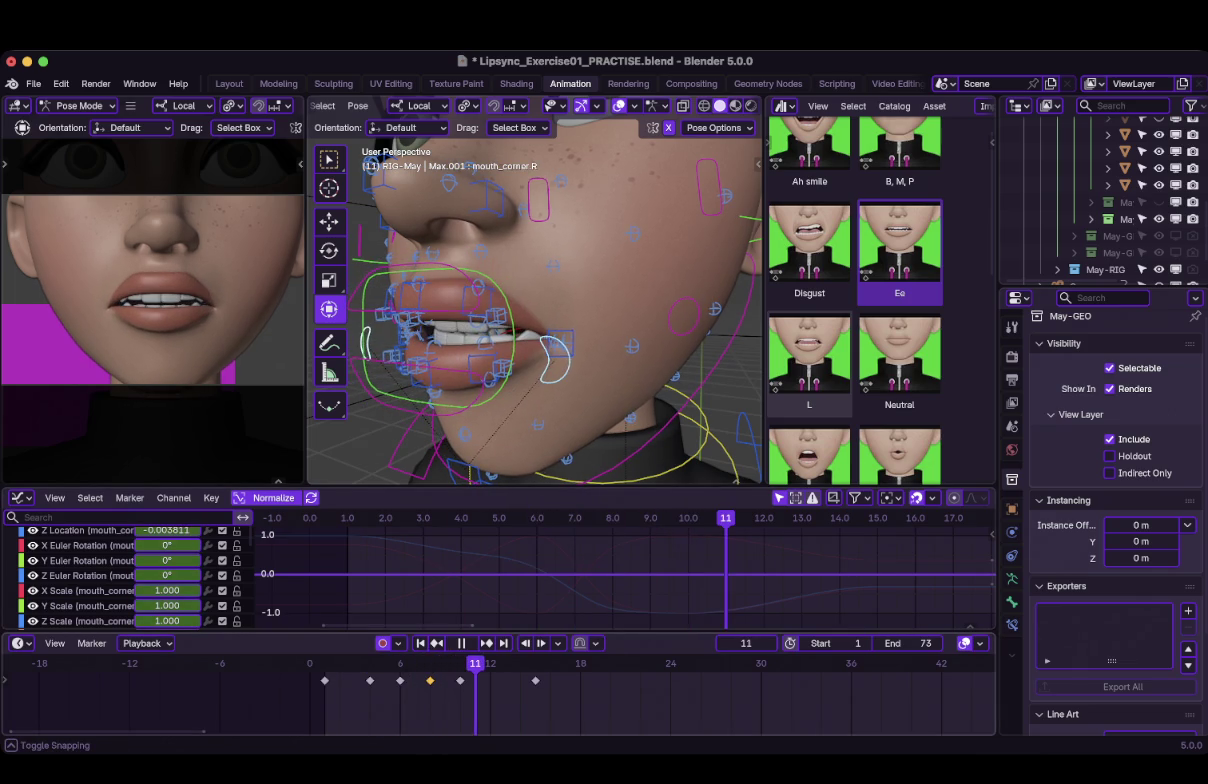
key("space")
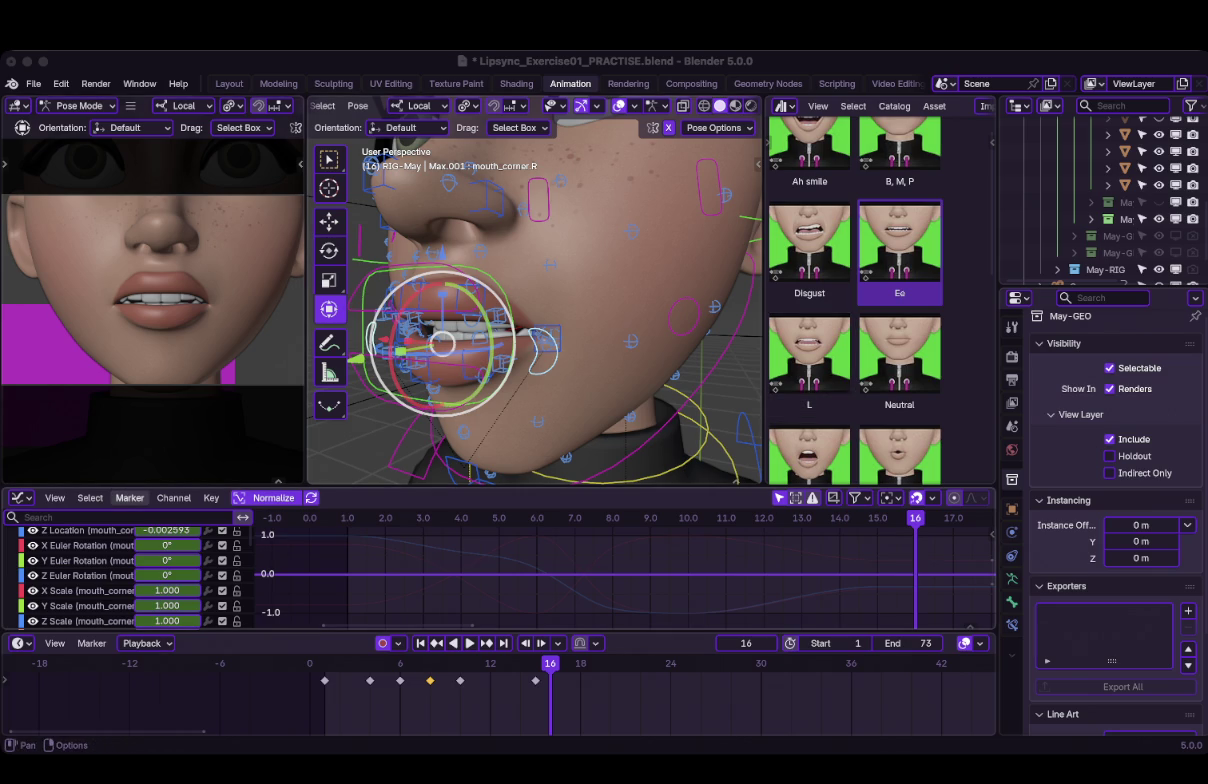
scroll(130, 570, "up", 10)
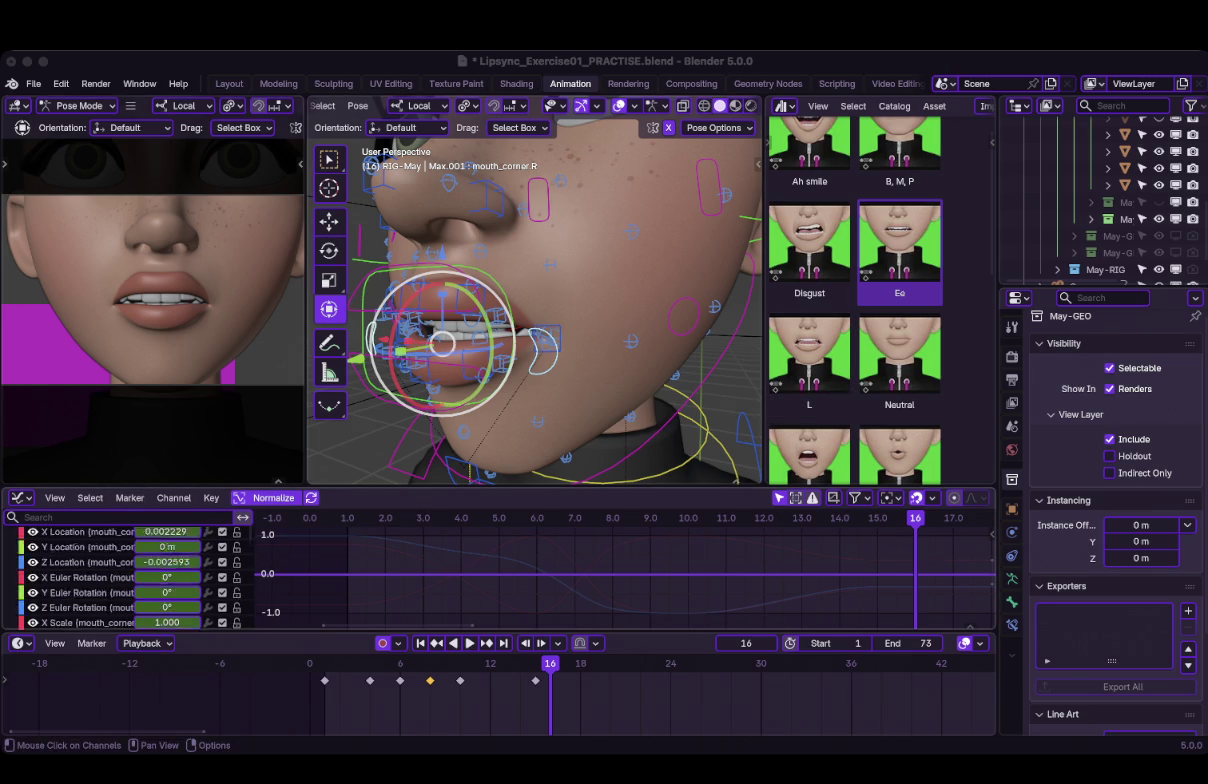
scroll(130, 580, "down", 5)
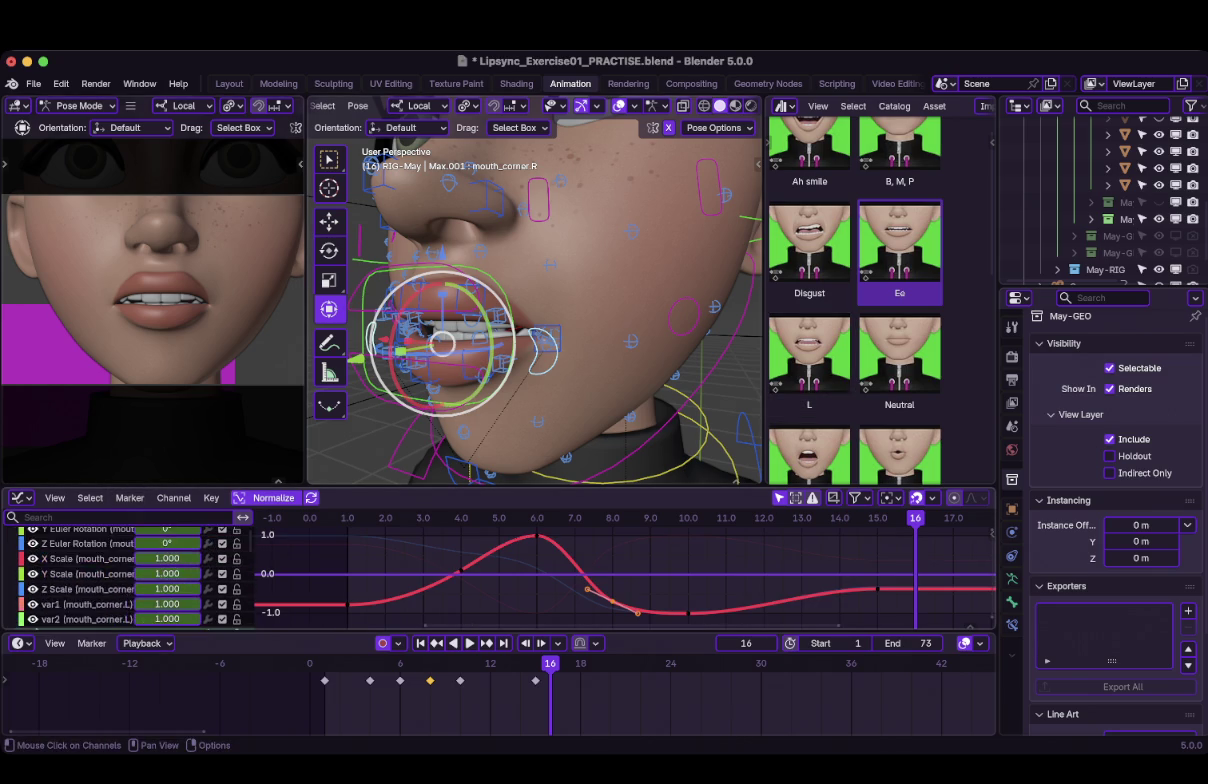
left_click(90, 570)
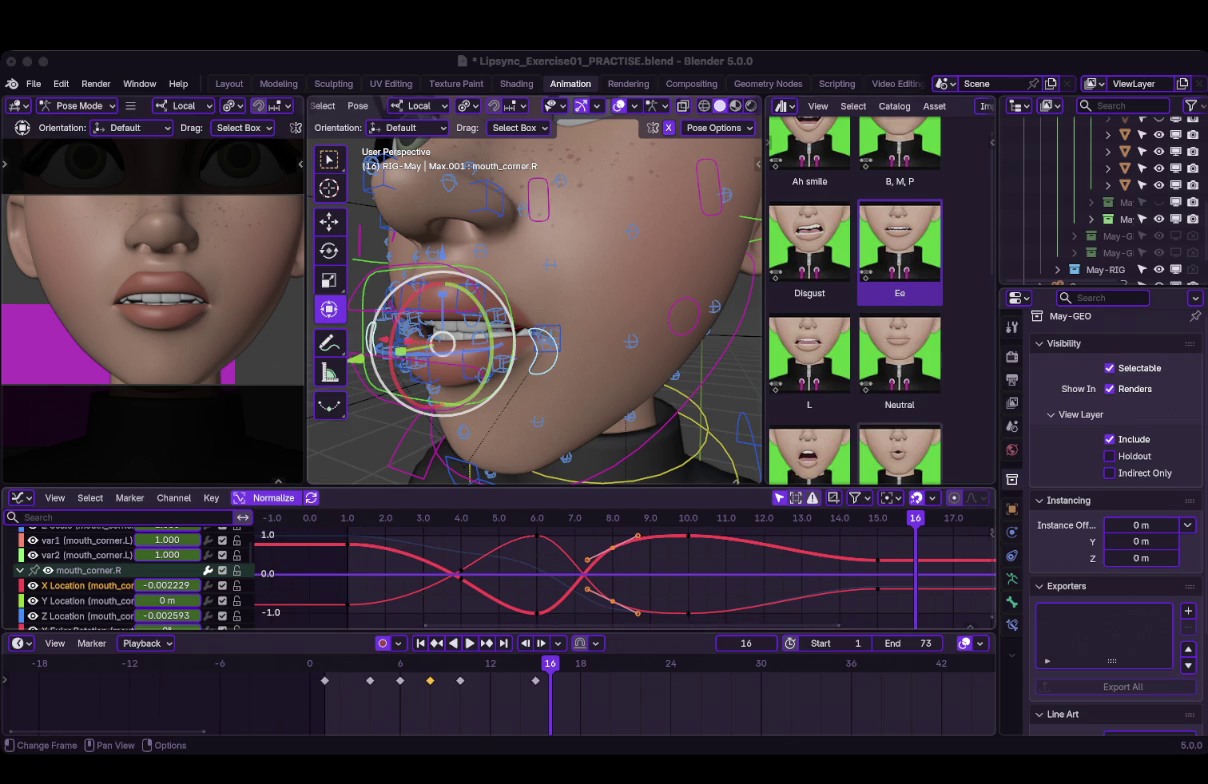
left_click(400, 668)
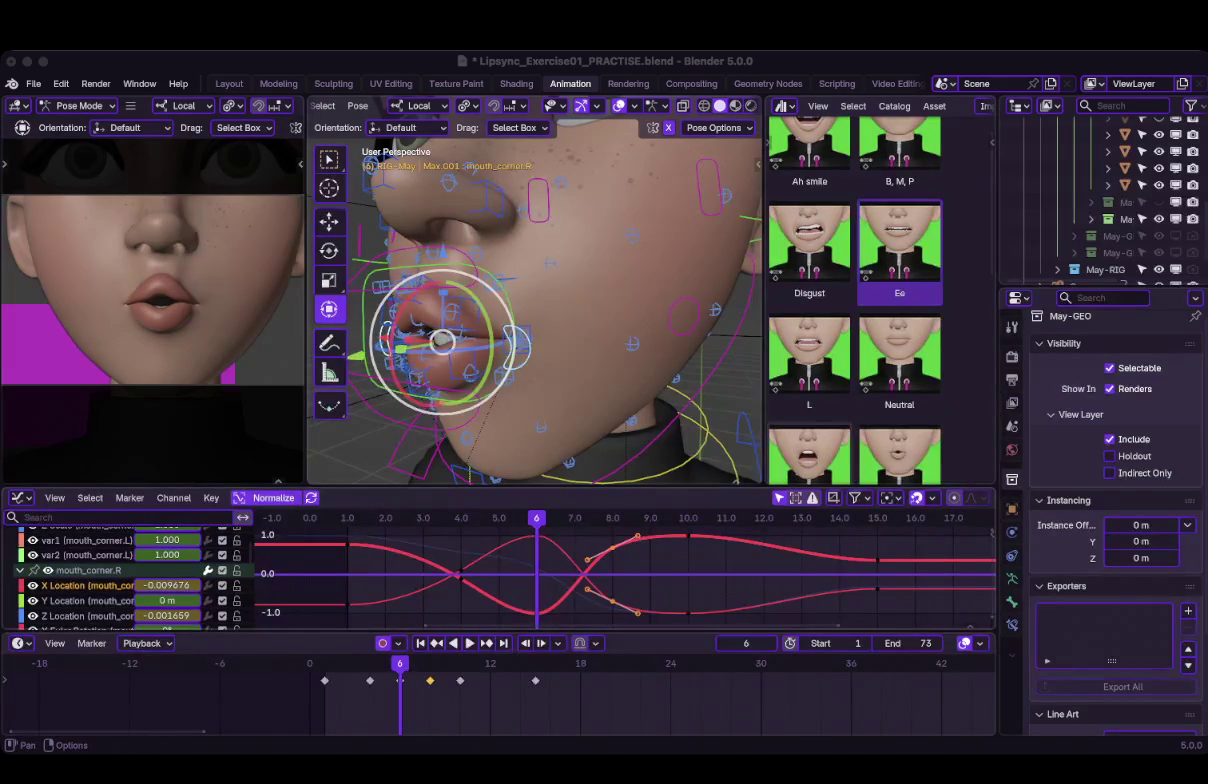
key("space")
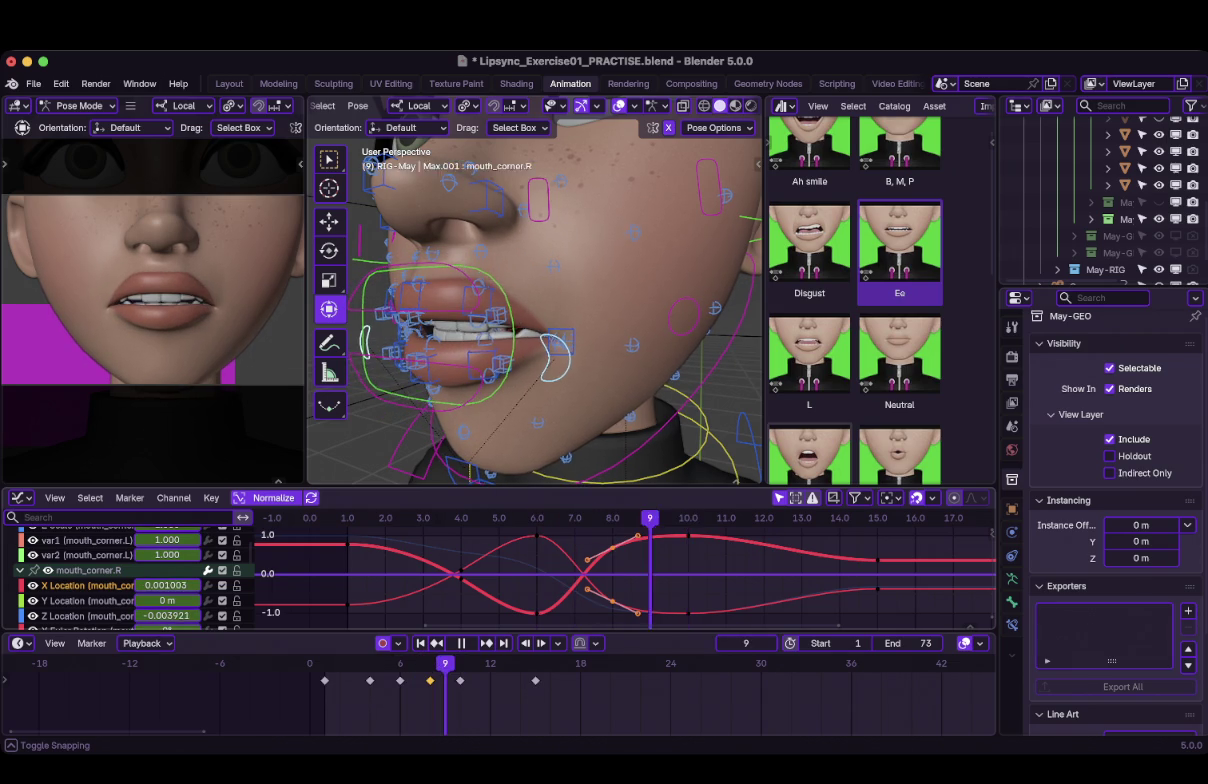
key("space")
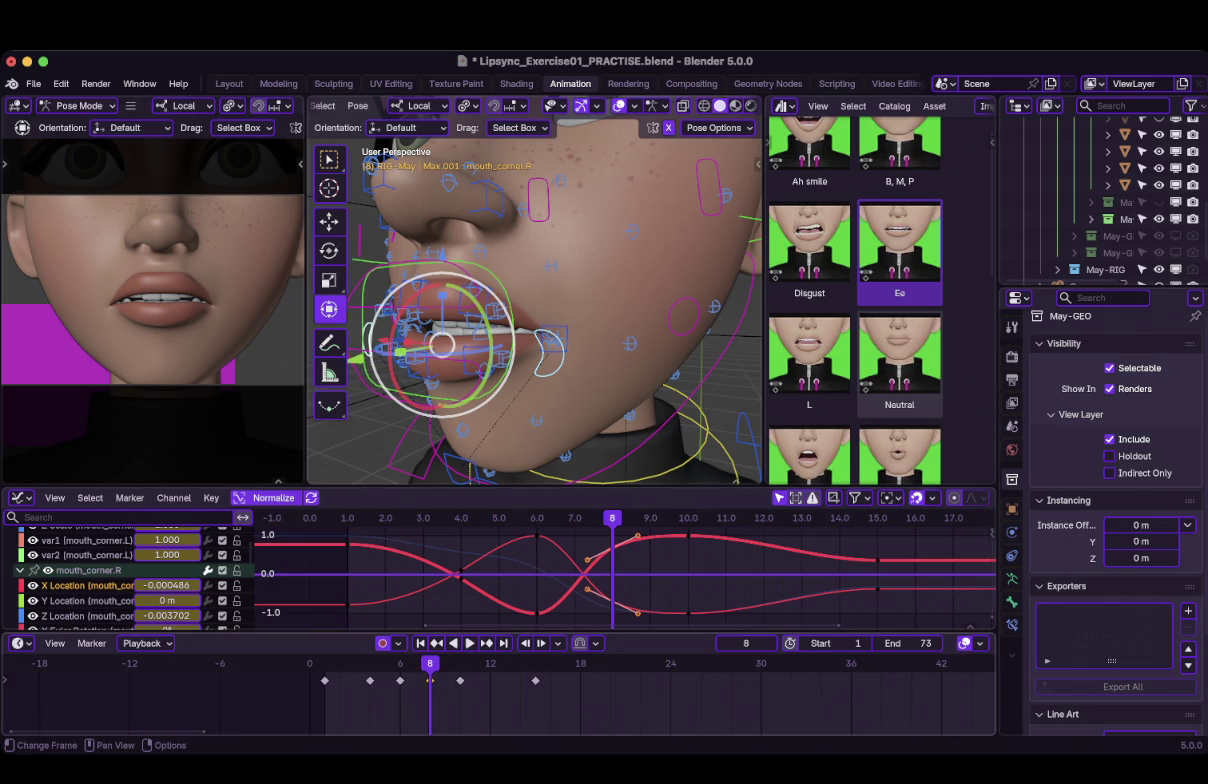
key("Up")
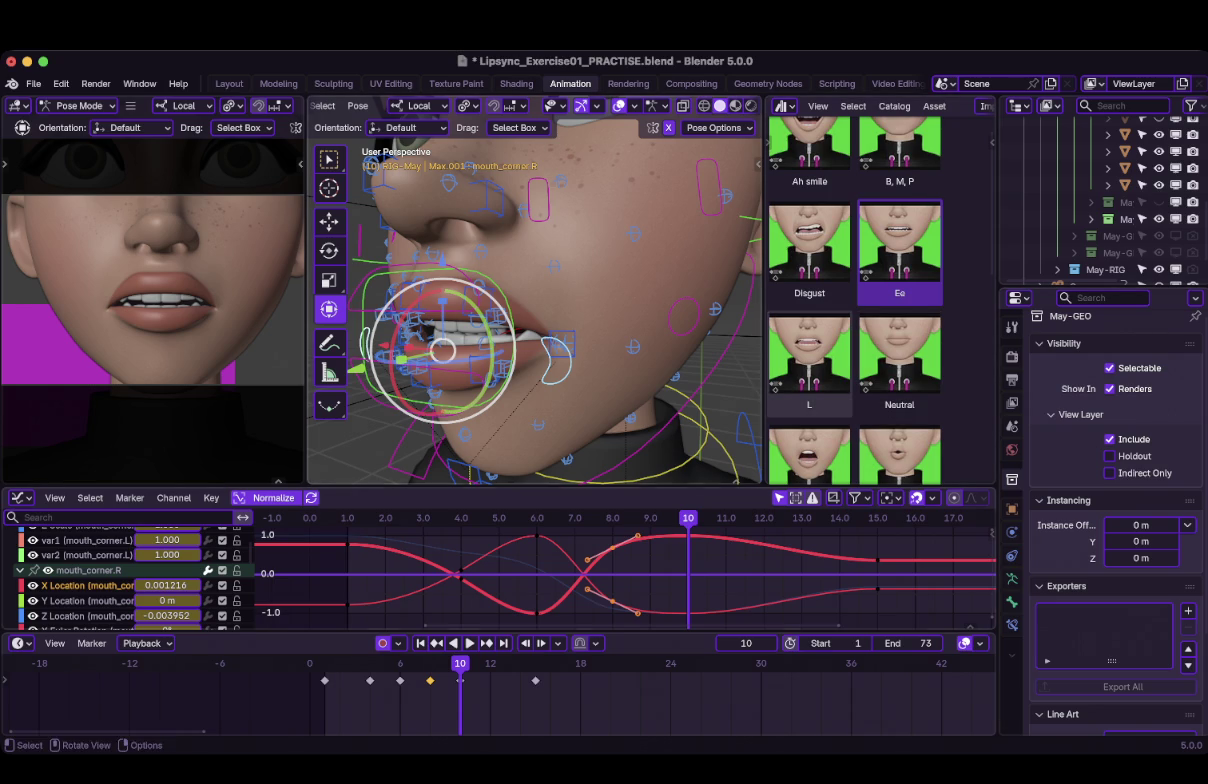
left_click(535, 663)
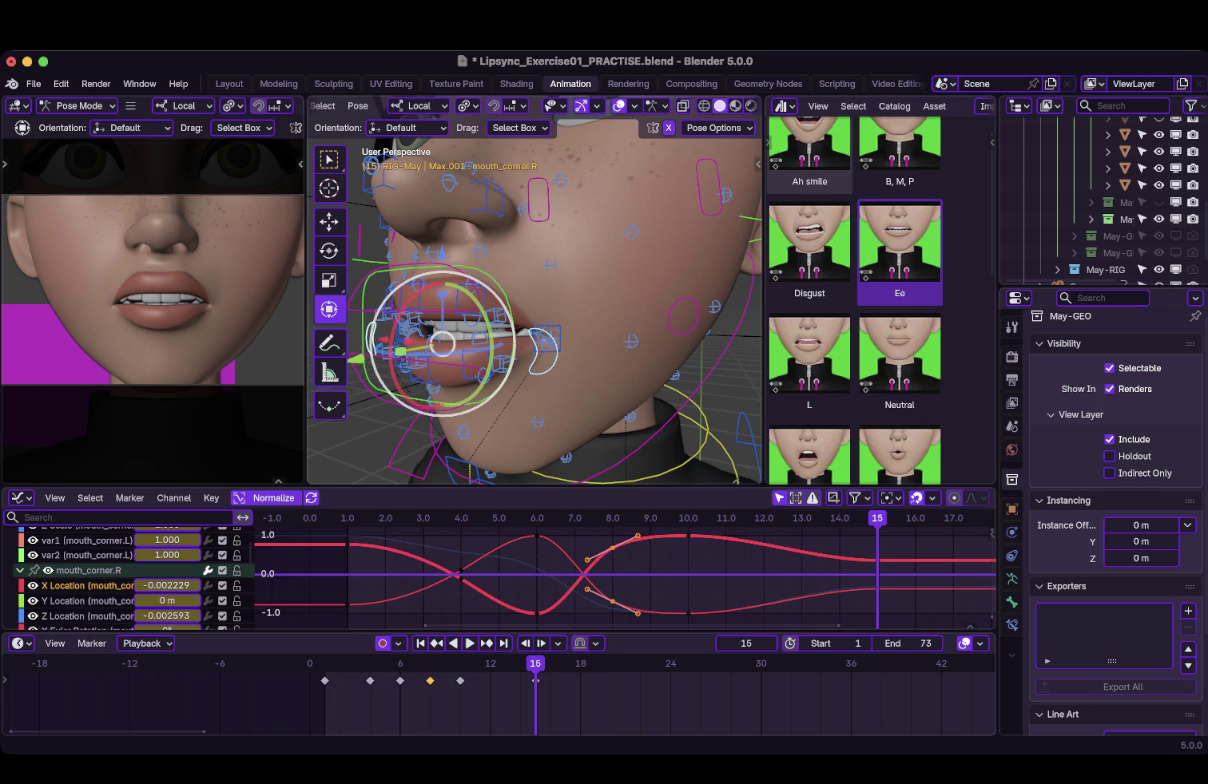
Raise then lower the selected mouth_corner.R keys and jump to the frame-10 key.
key("alt+a")
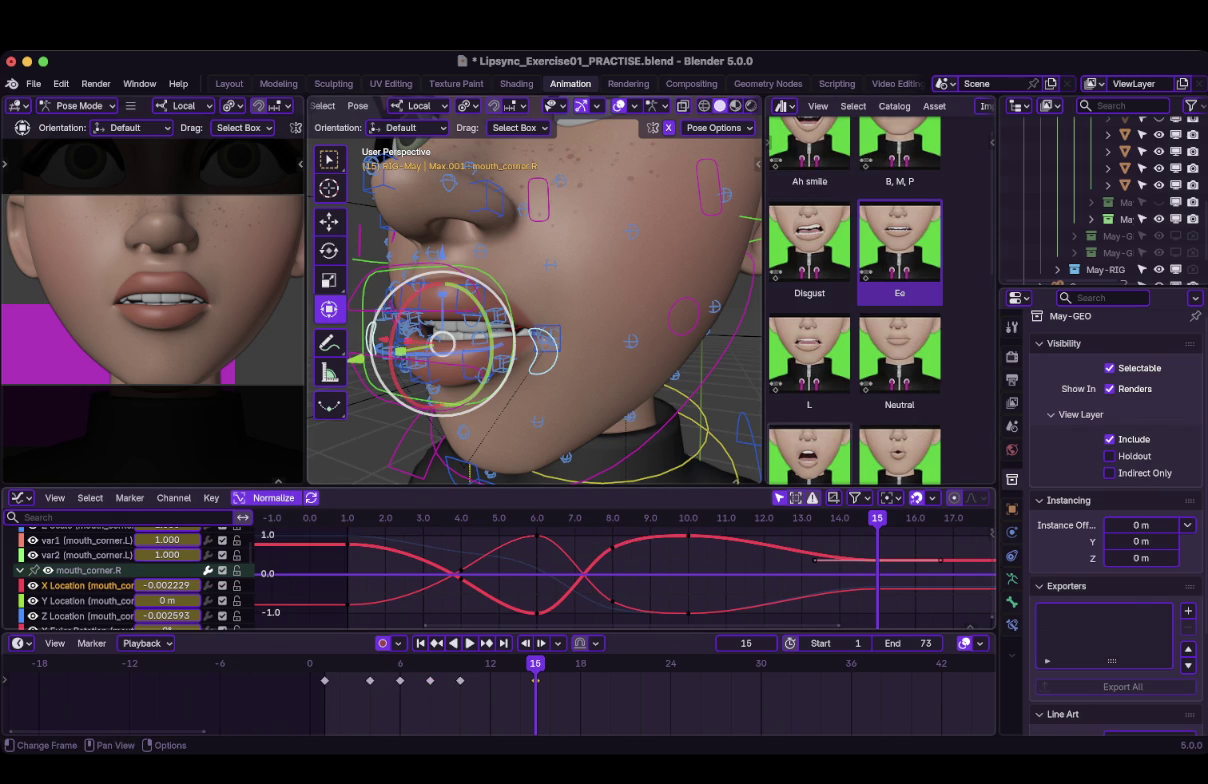
key("g")
key("Return")
key("g")
key("y")
key("Return")
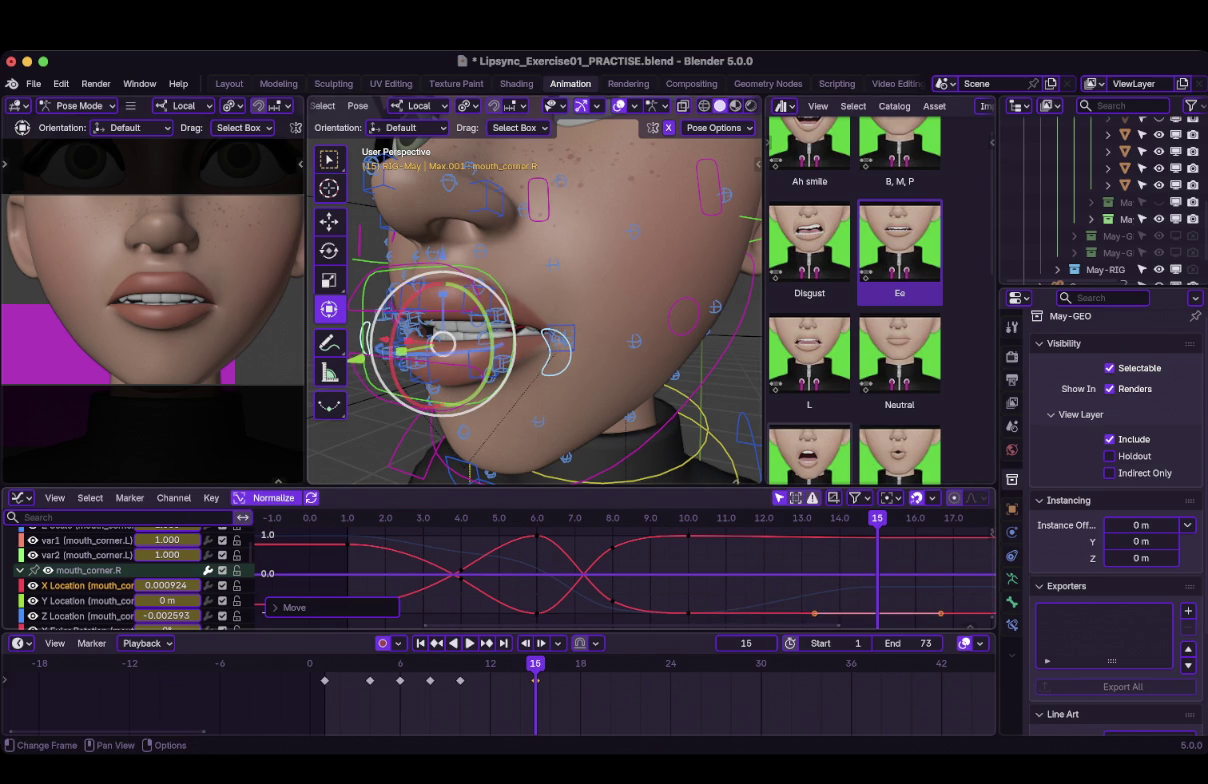
key("Down")
Lower the two upper-curve keys near frames 9.5 and 12, and raise the frame-8 key.
left_click(705, 536)
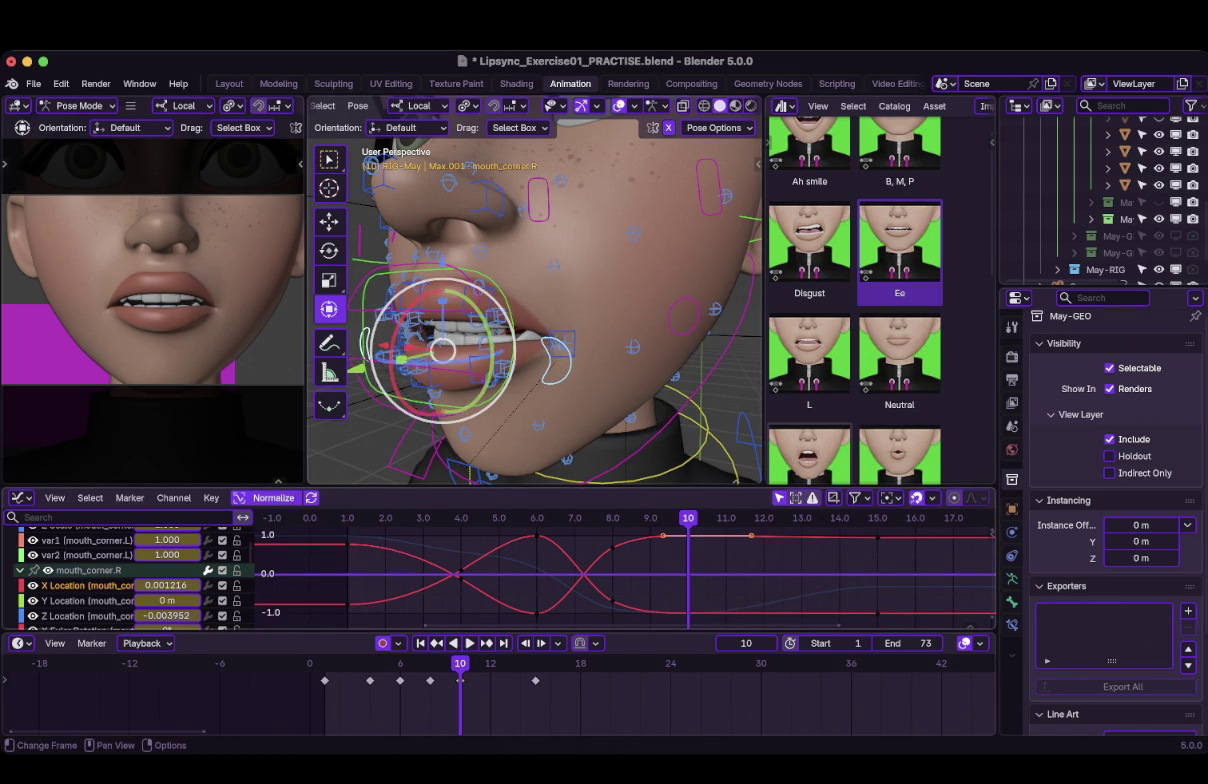
key("g")
key("y")
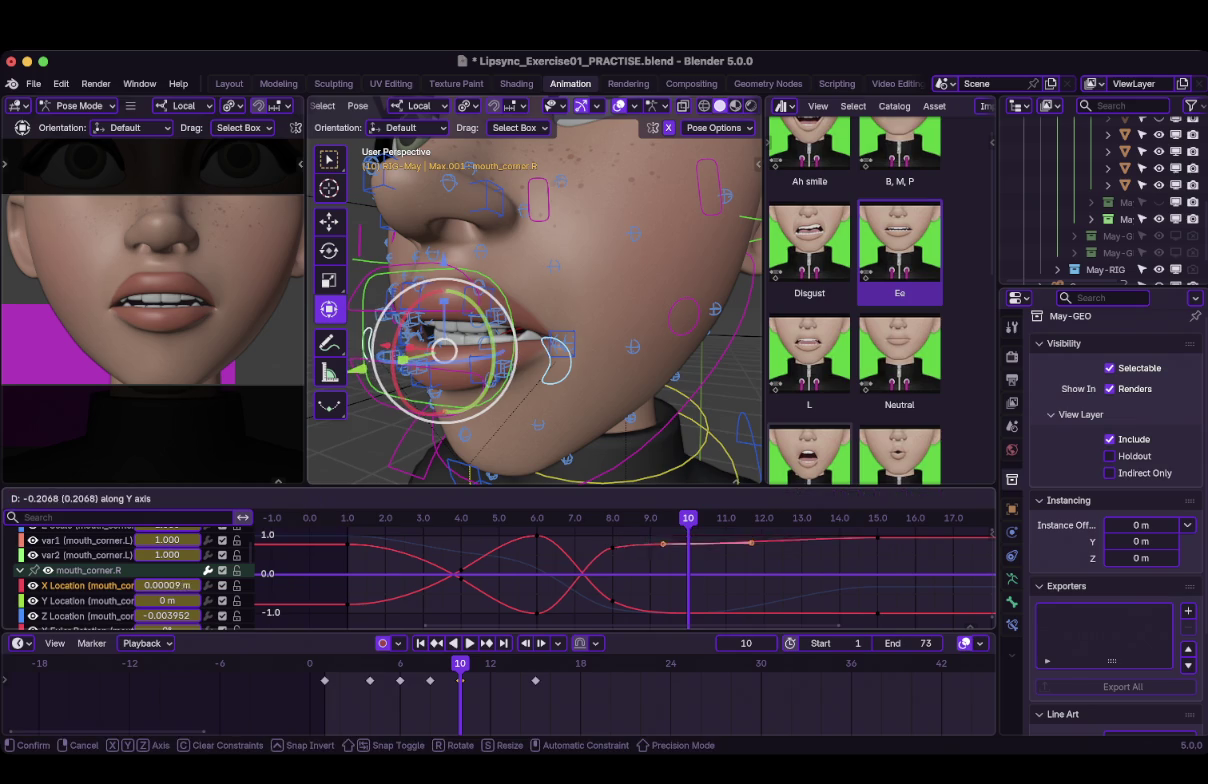
key("Return")
left_click_drag(612, 601, 612, 586)
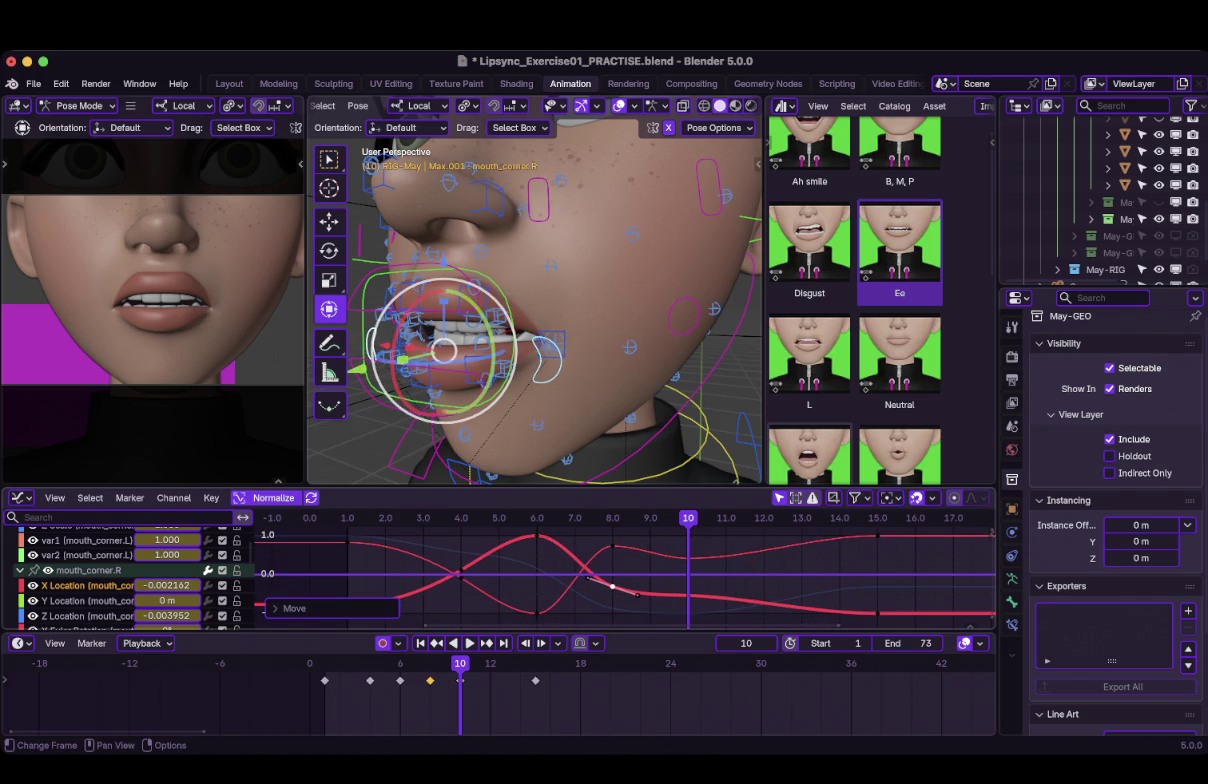
key("g")
key("y")
key("Return")
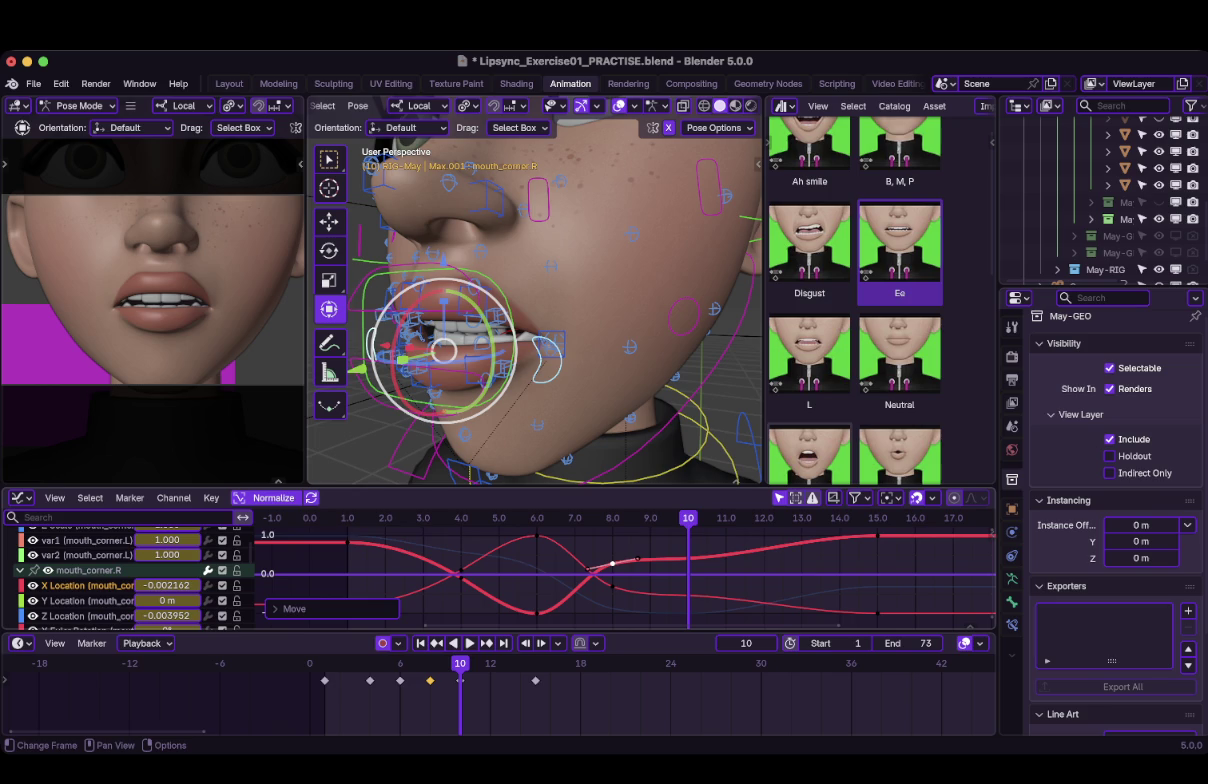
Slide a key to about frame 9.3, lower keys near 9.3 and 11.6, and key frame 10.
key("g")
key("x")
key("Return")
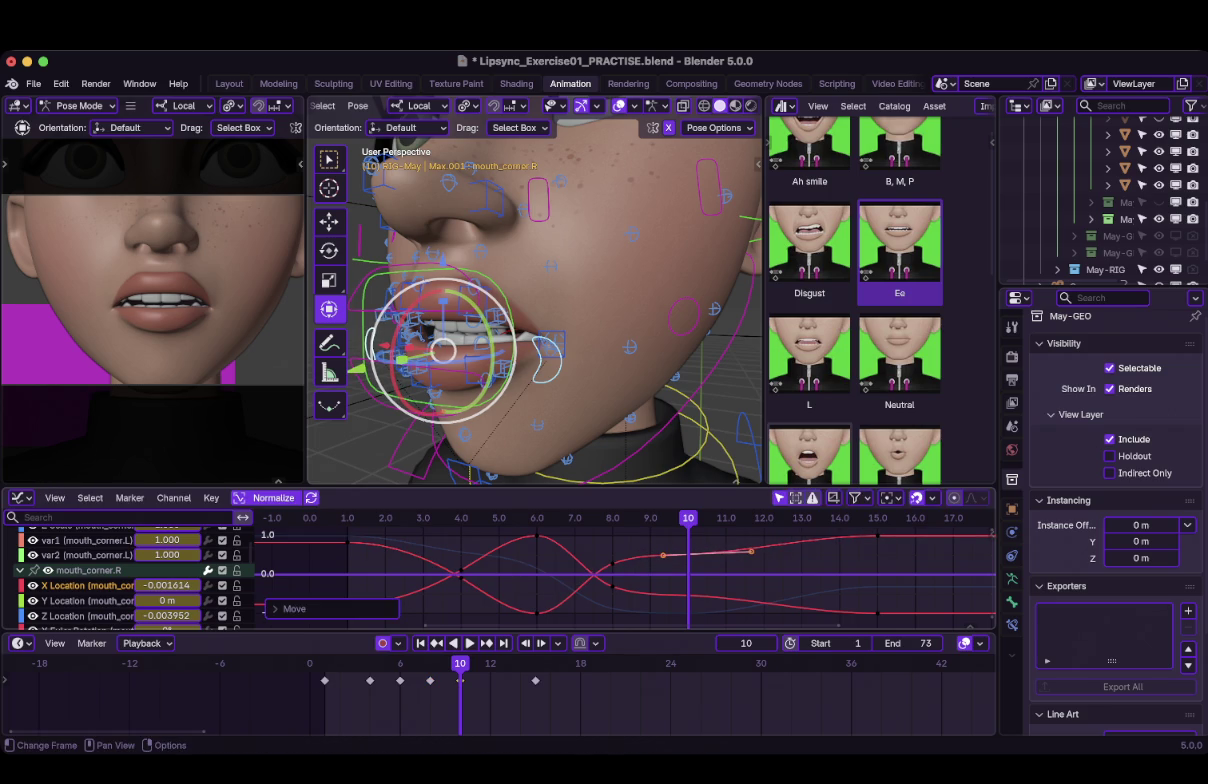
key("g")
key("y")
key("Return")
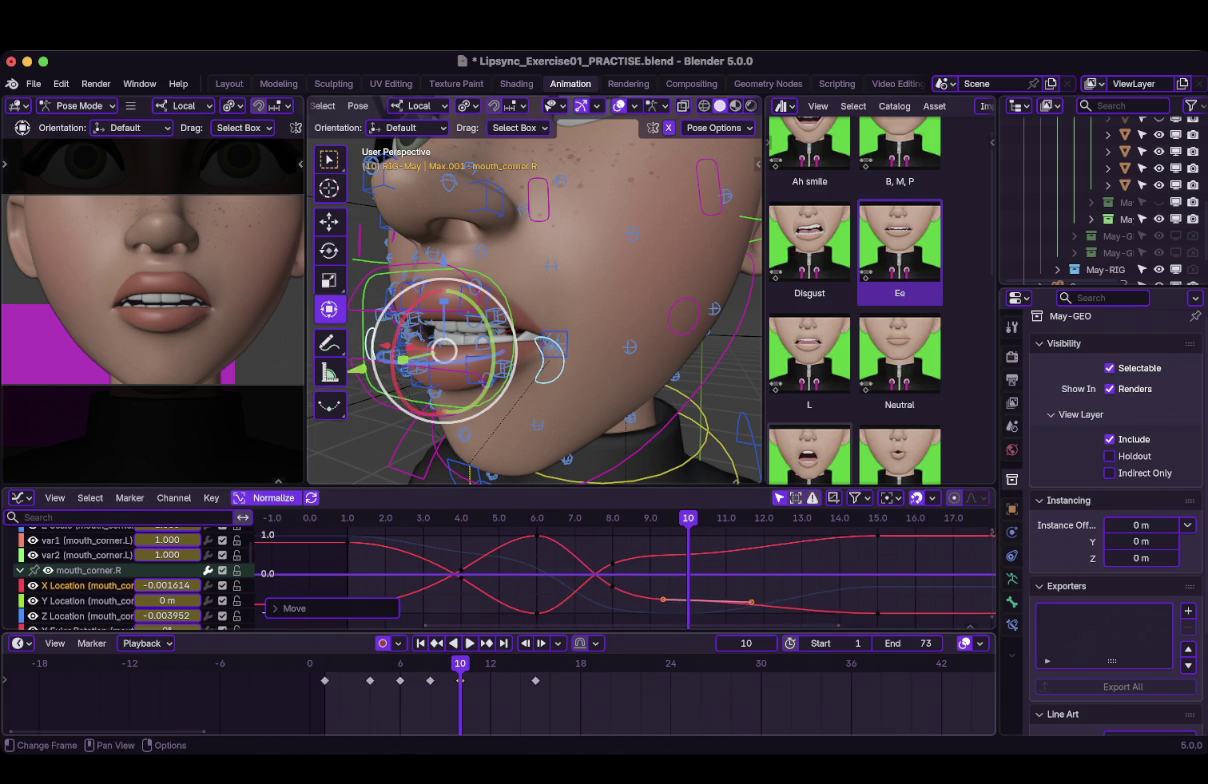
key("i")
Play back the refined mouth-corner motion from the start to review it.
key("shift+Left")
key("space")
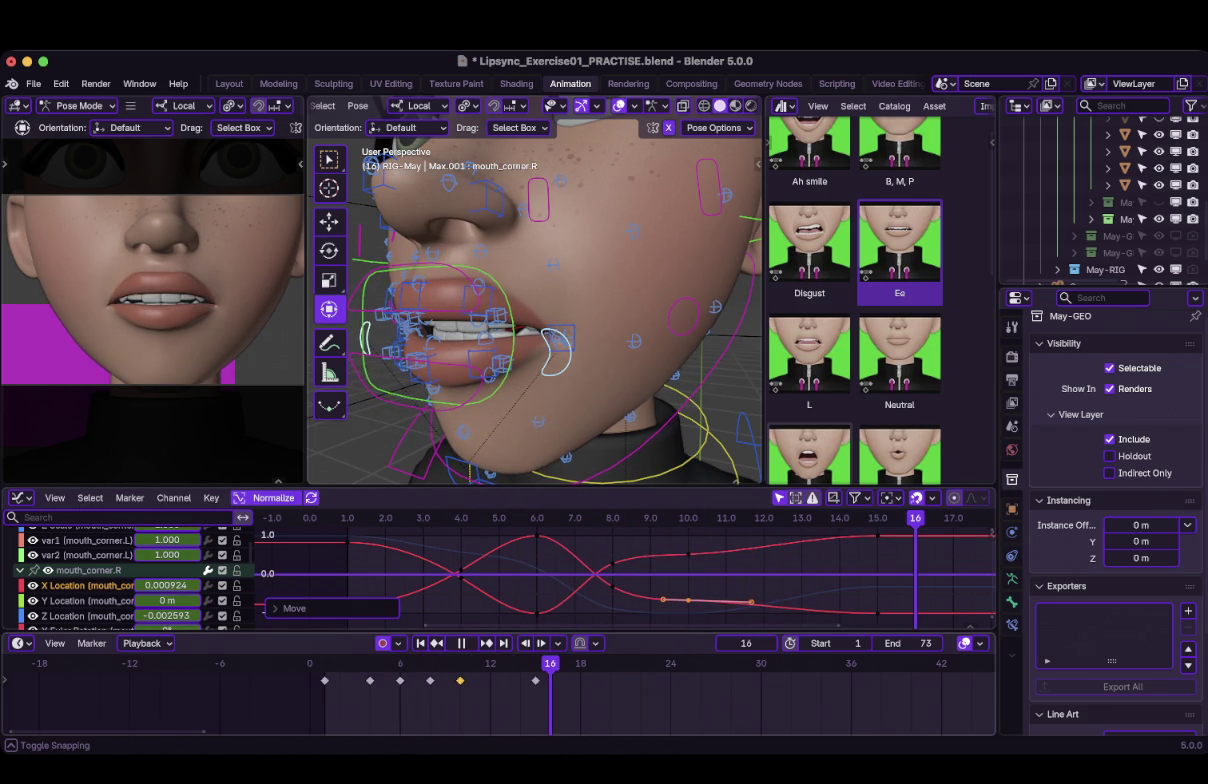
left_click_drag(550, 663, 400, 663)
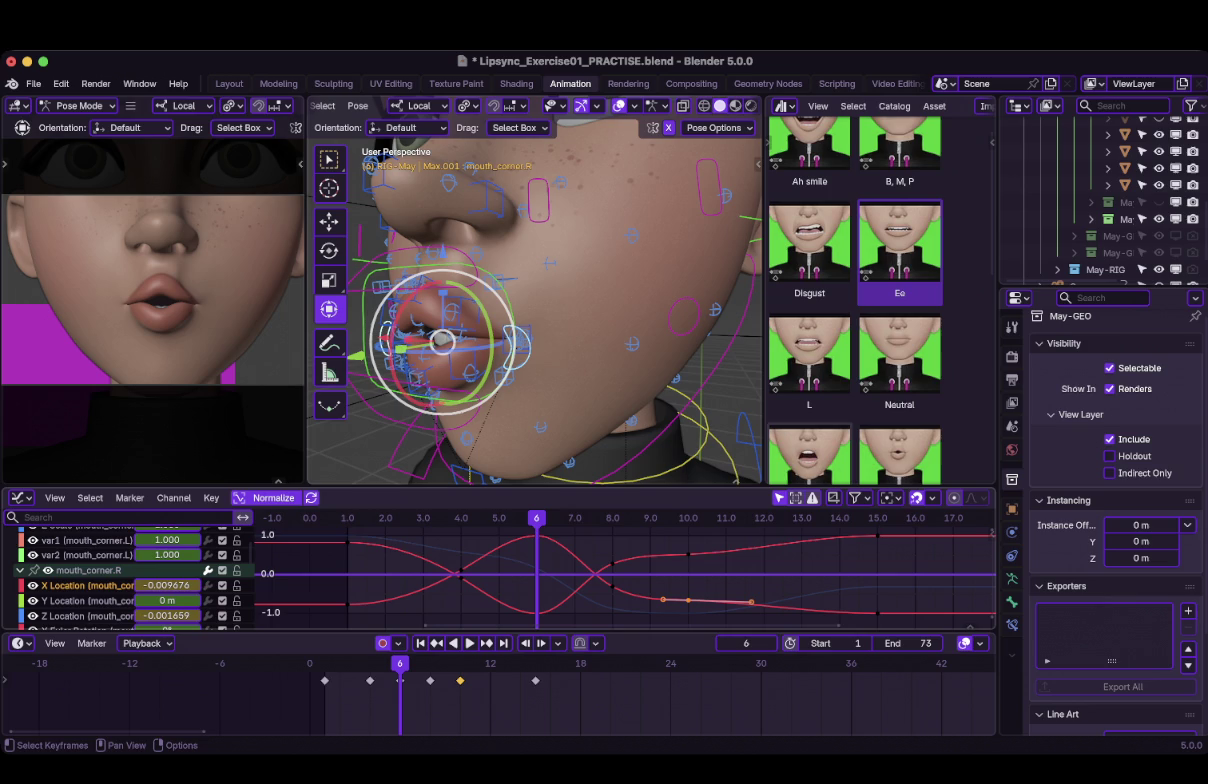
key("space")
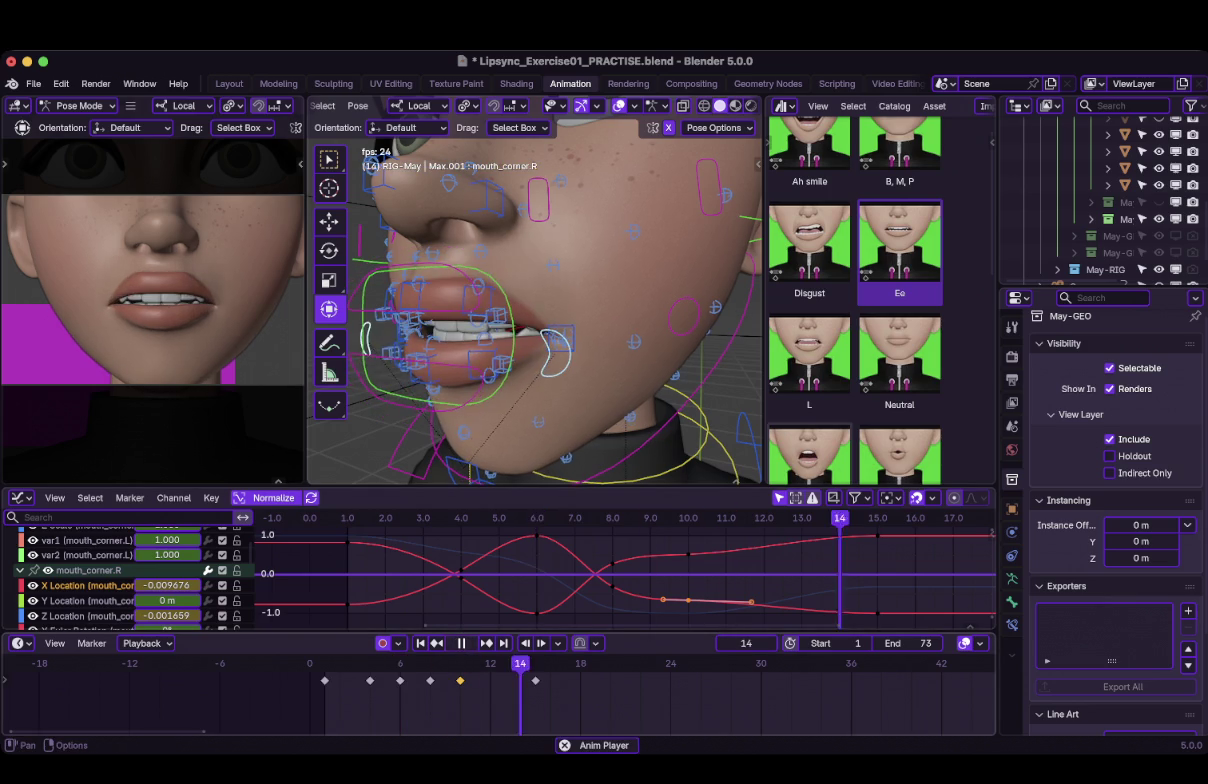
key("shift+Left")
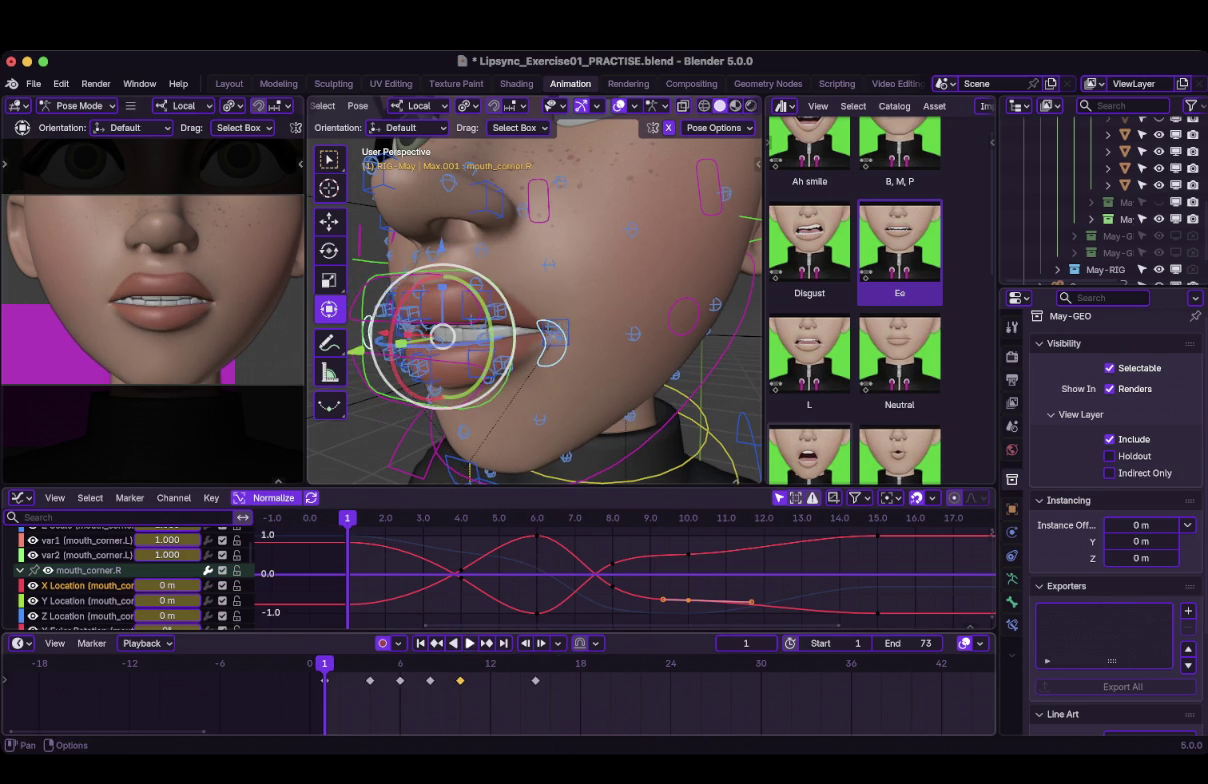
key("space")
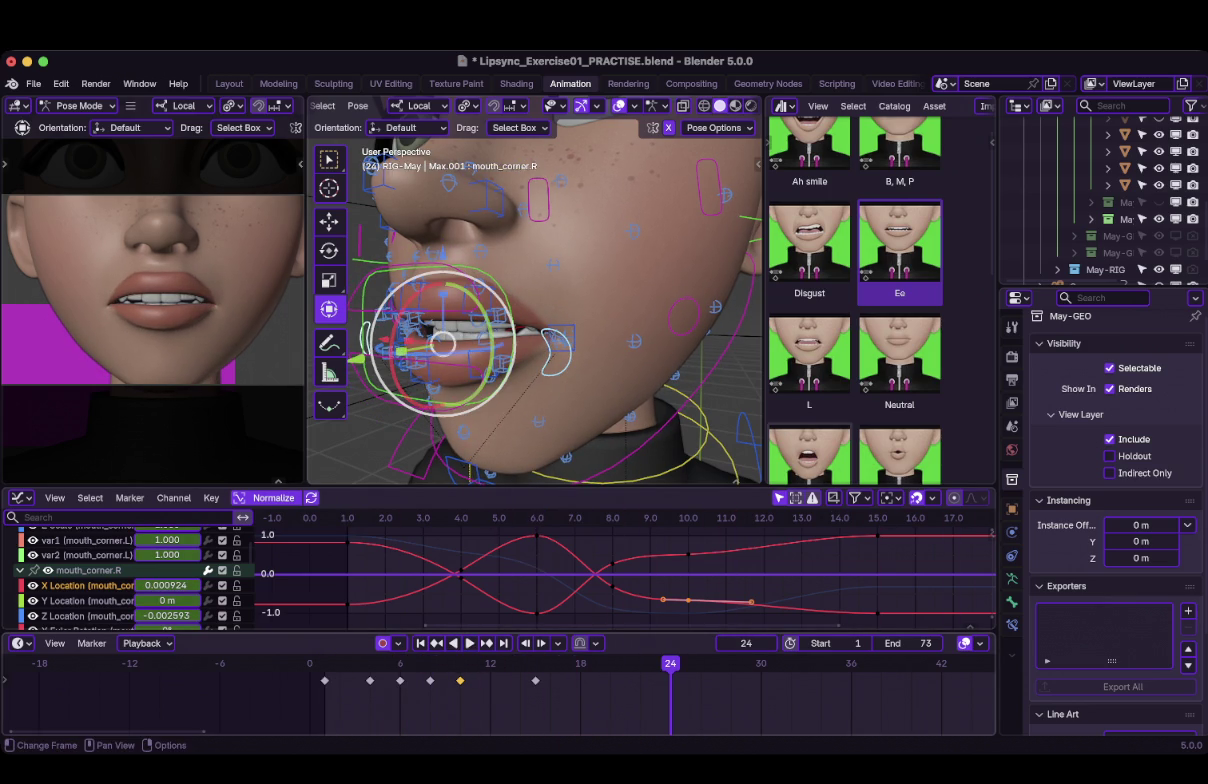
Select the frame-8 and frame-15 keys, replay from frame 1, and switch to wireframe.
left_click(688, 518)
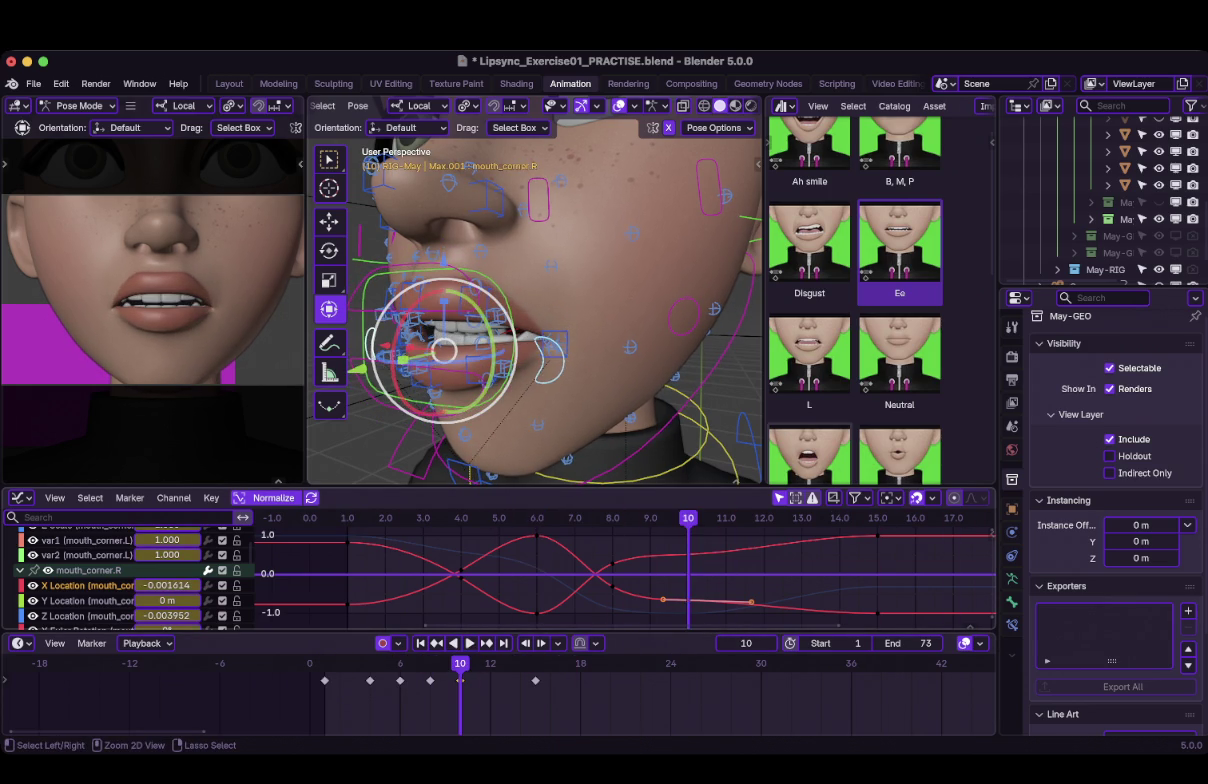
left_click(612, 546)
left_click(560, 690, "ctrl")
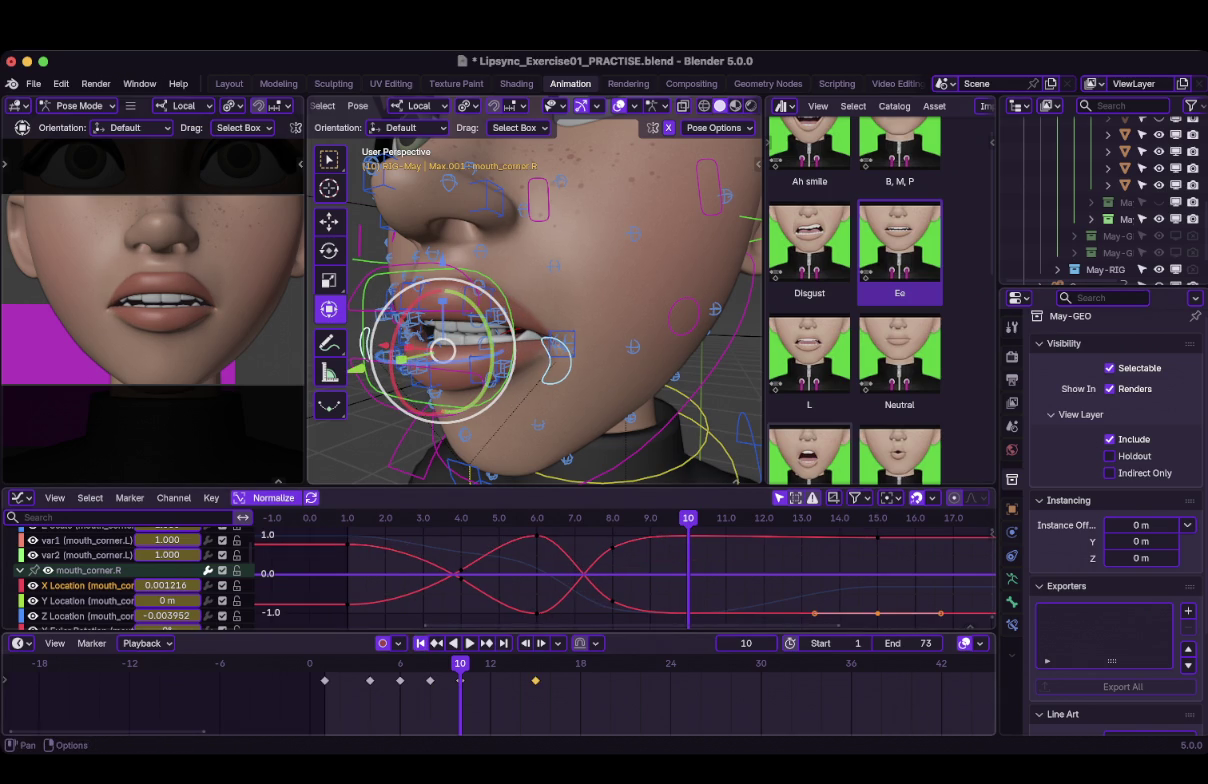
key("shift+Left")
key("space")
key("space")
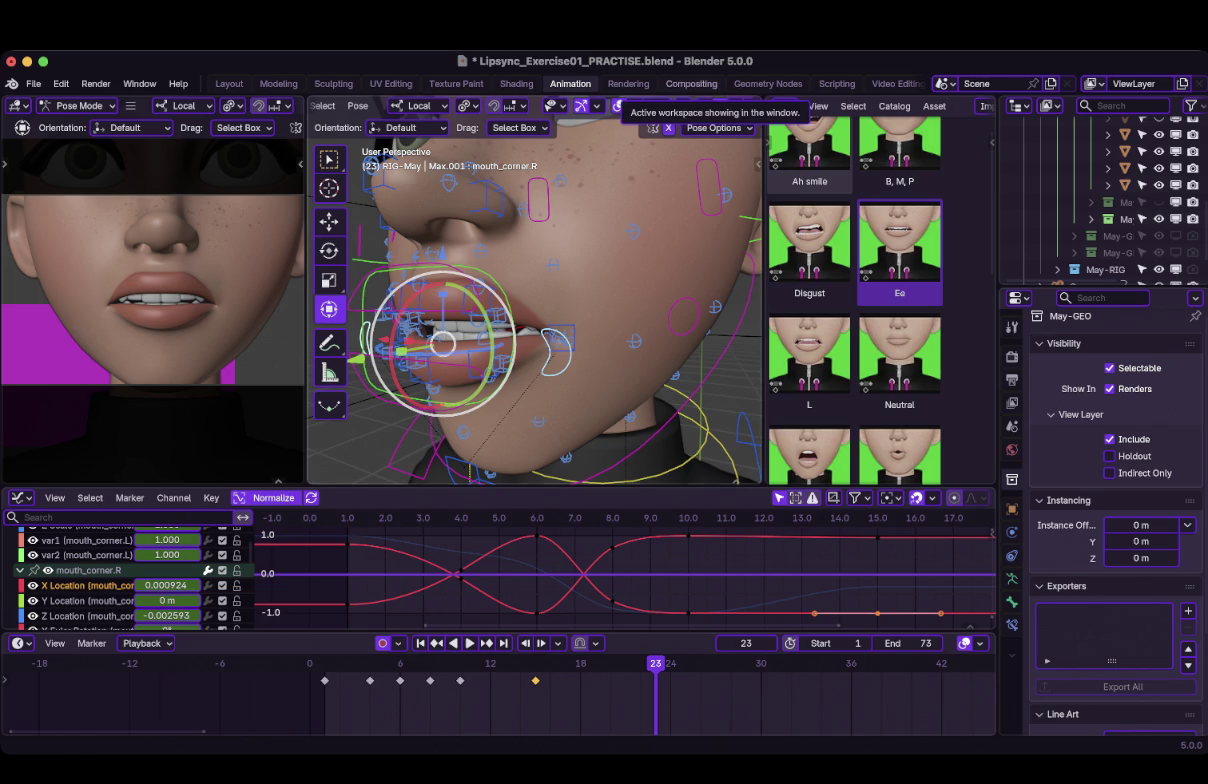
key("shift+z")
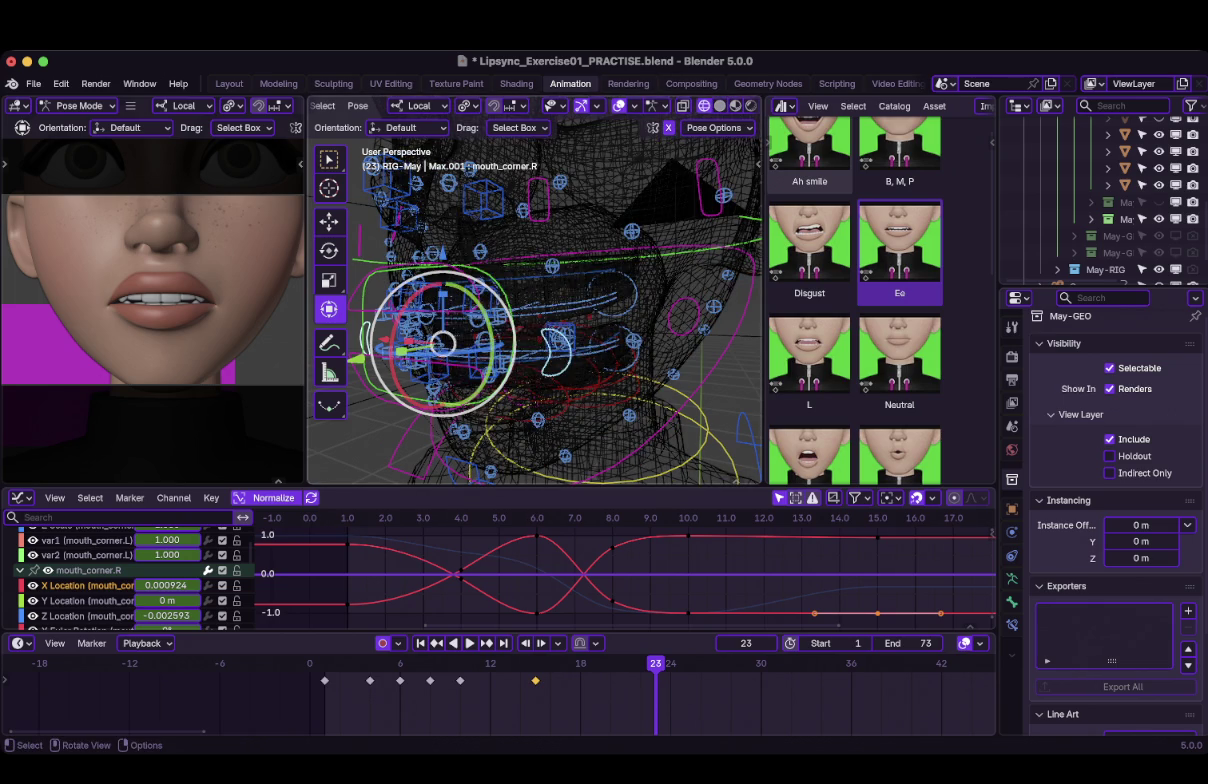
Select the upper teeth control and play its animation, stopping at frame 11.
left_click(600, 297)
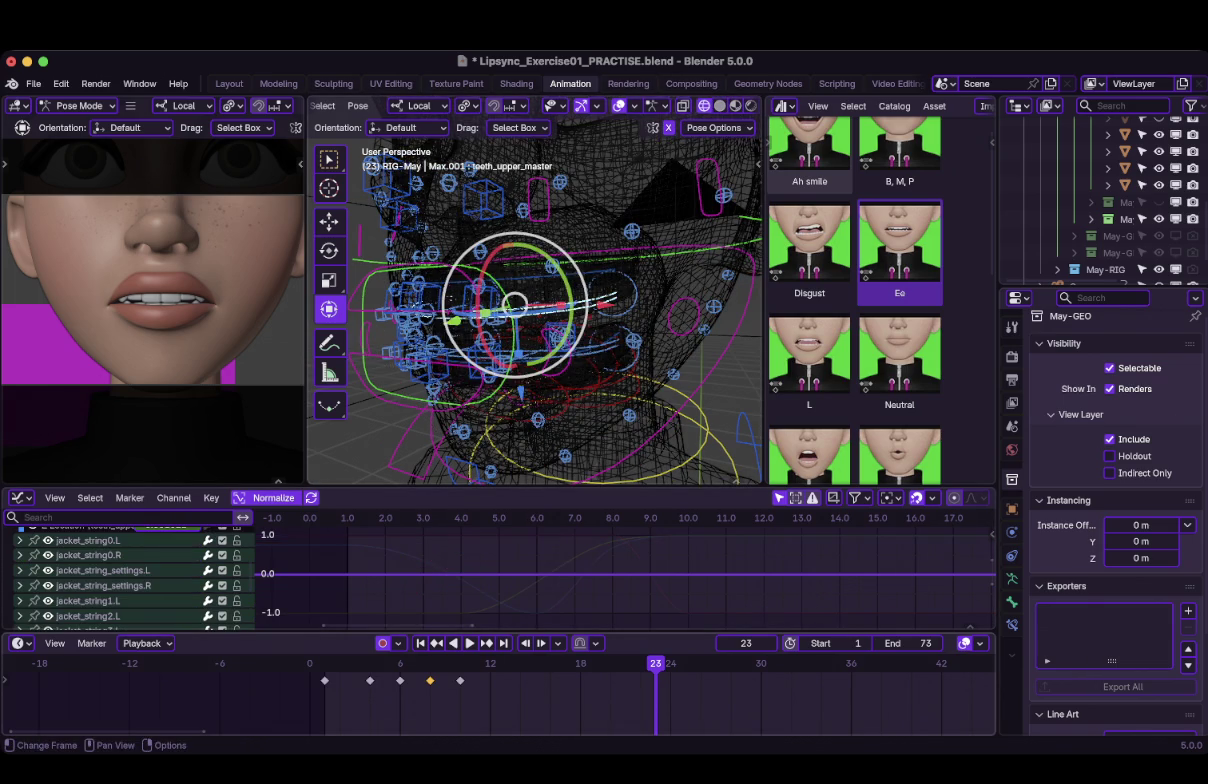
key("shift+Left")
key("space")
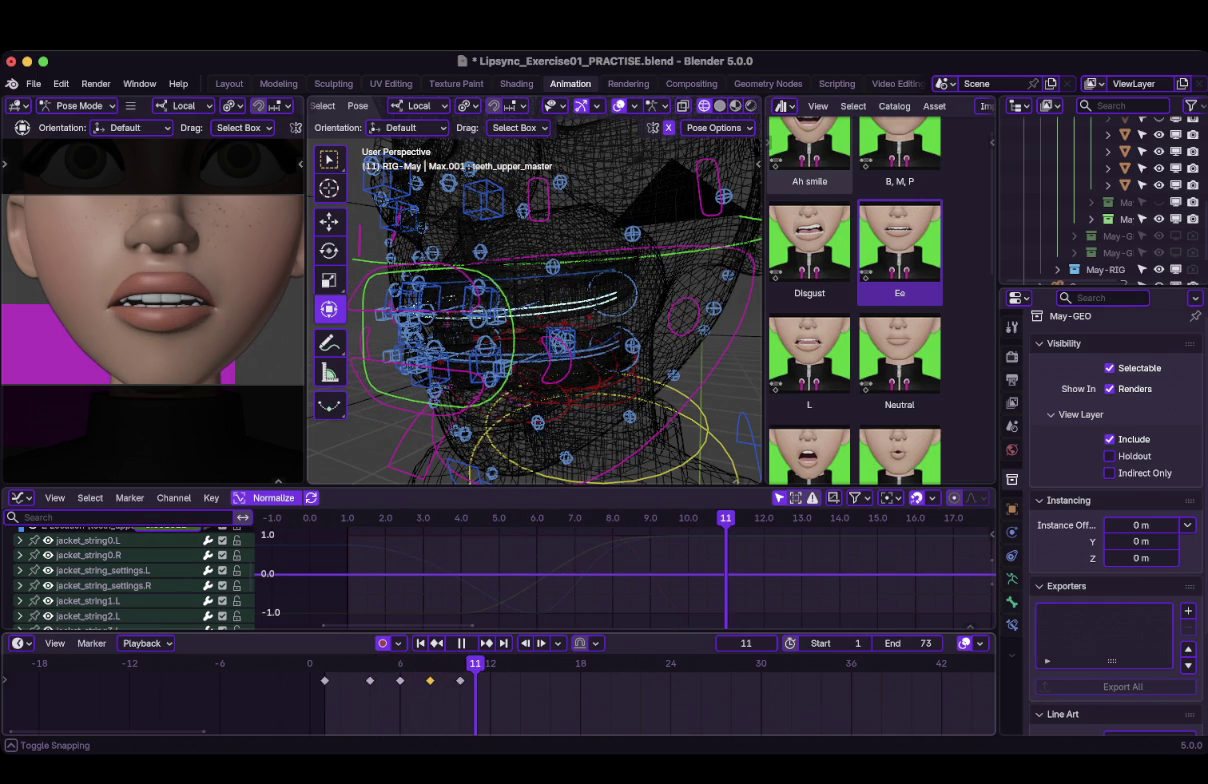
key("space")
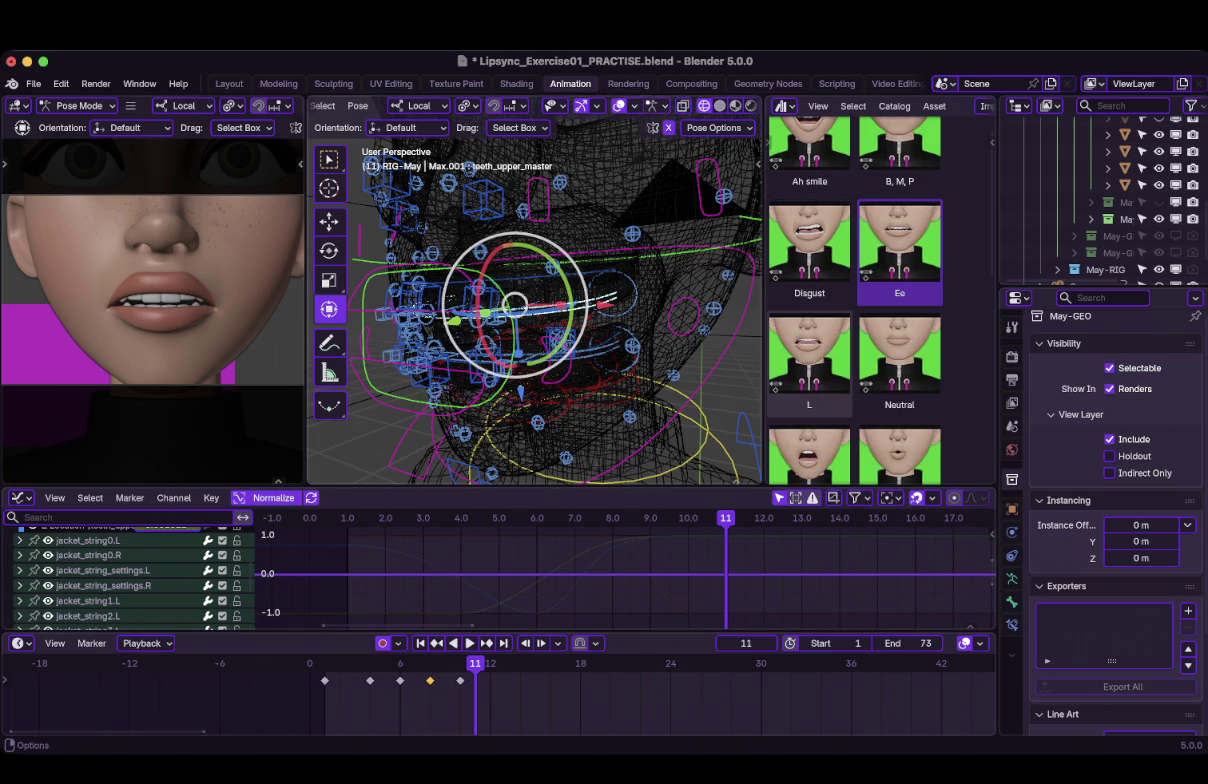
Return the viewport to solid shading, replay to check the lips, and save the file.
key("z")
left_click(640, 329)
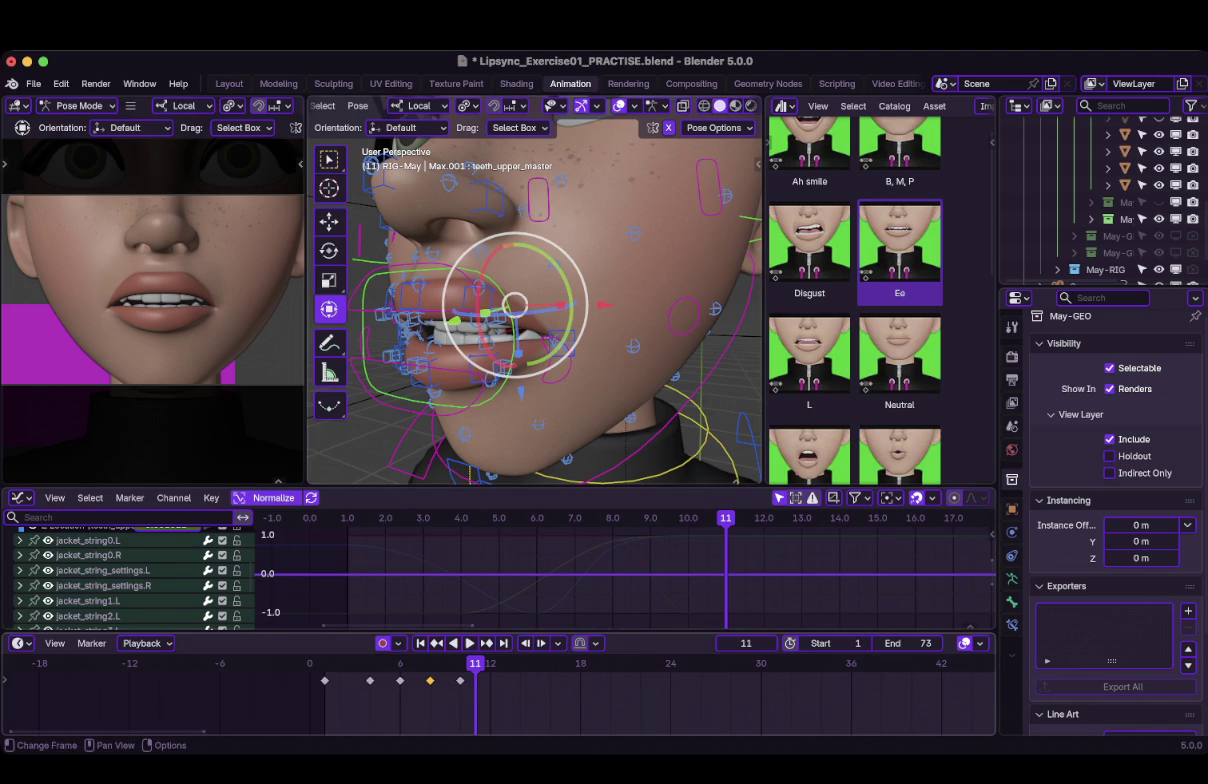
key("shift+ctrl+space")
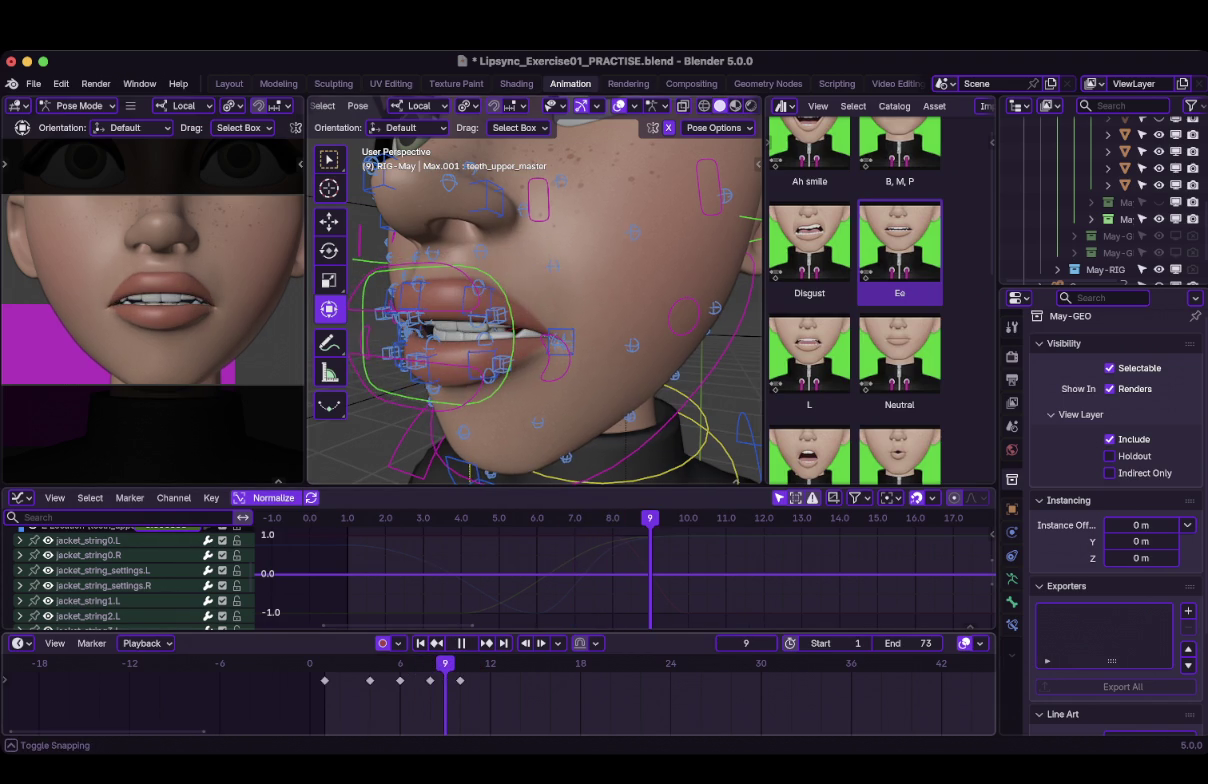
key("Escape")
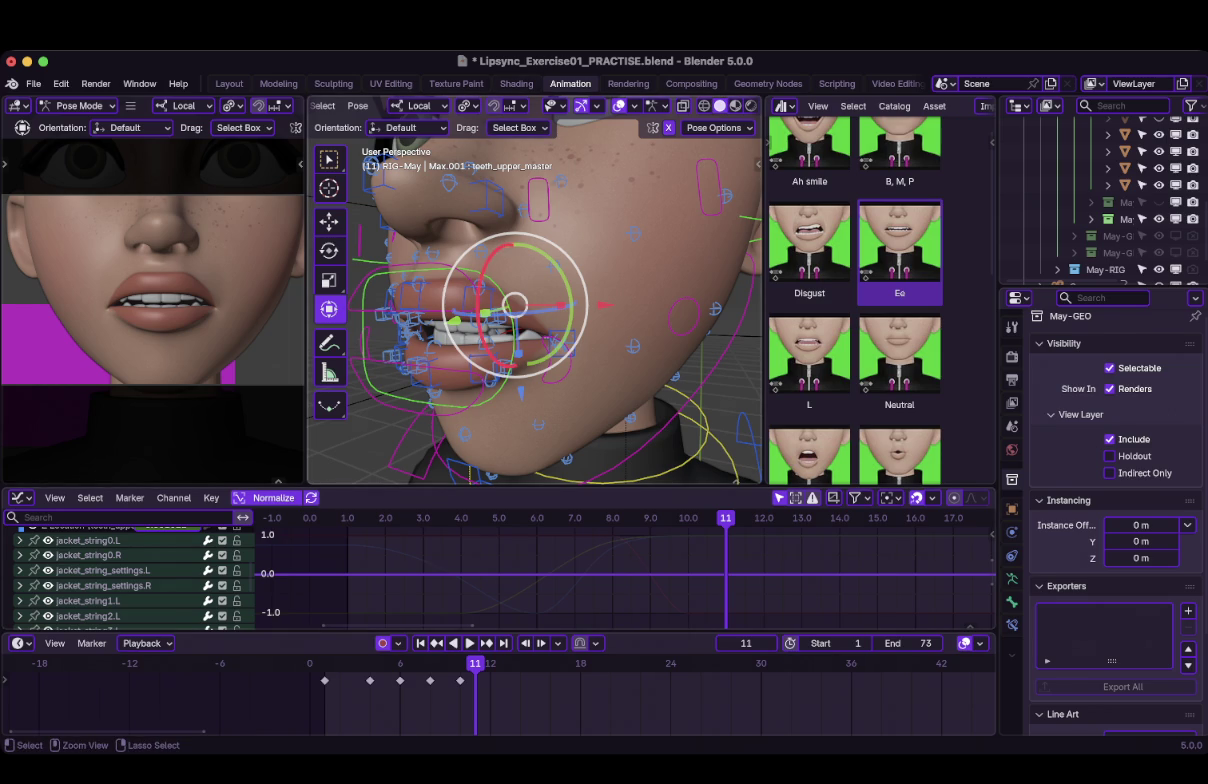
key("ctrl+s")
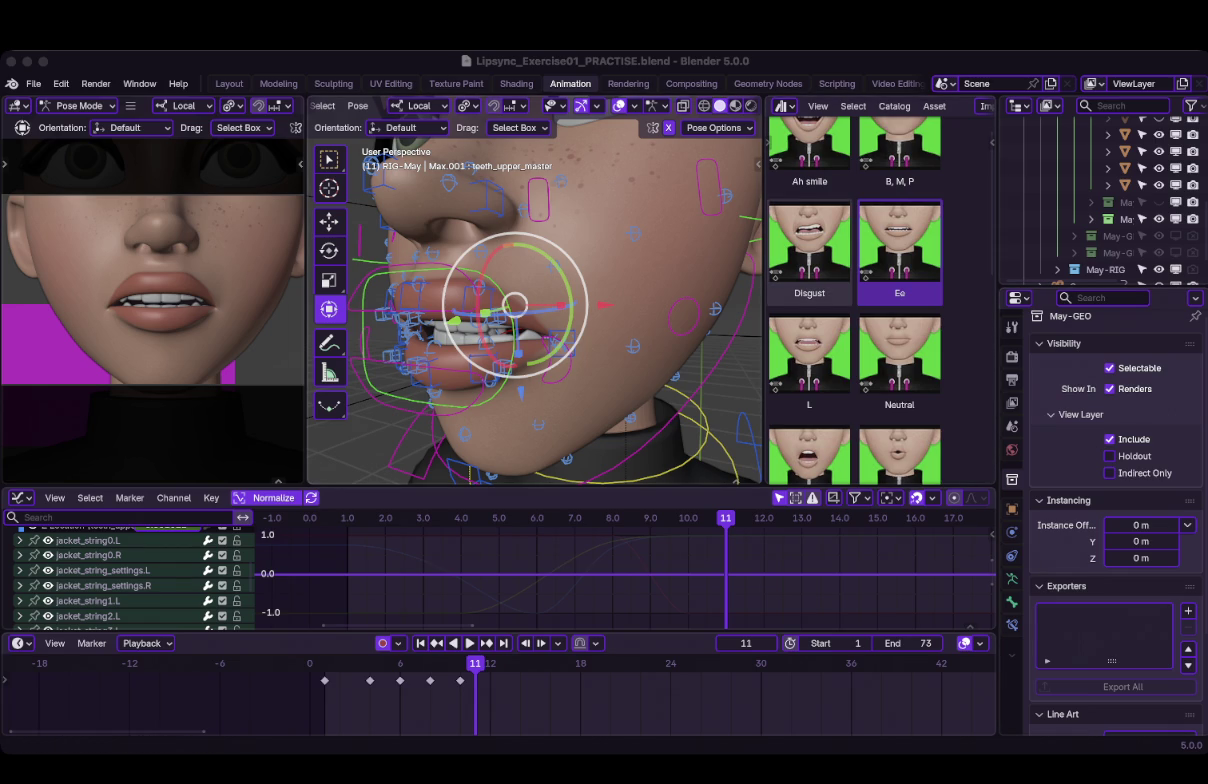
Orbit to a front view of the face and select the lip_upper_bottom_tweak.R control.
middle_click_drag(520, 300, 580, 300)
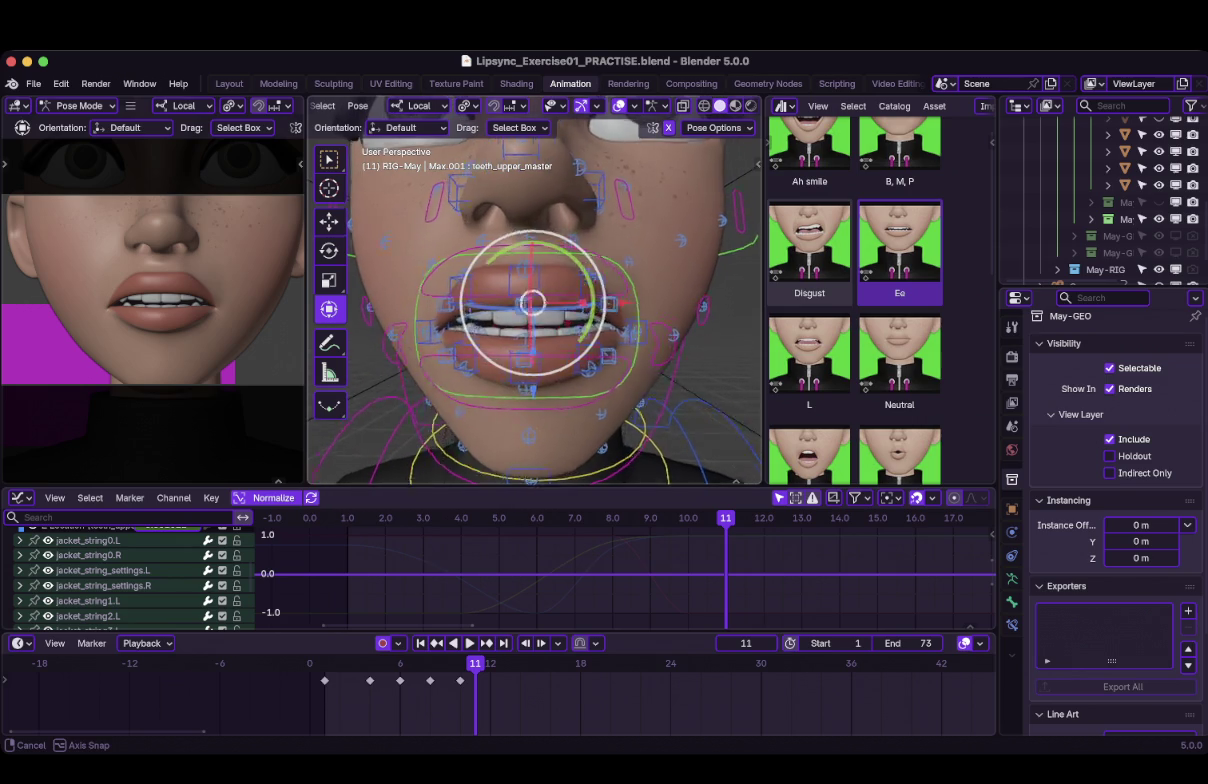
scroll(530, 300, "up", 5)
scroll(530, 300, "down", 3)
scroll(530, 300, "up", 1)
scroll(530, 300, "up", 2)
left_click(487, 238)
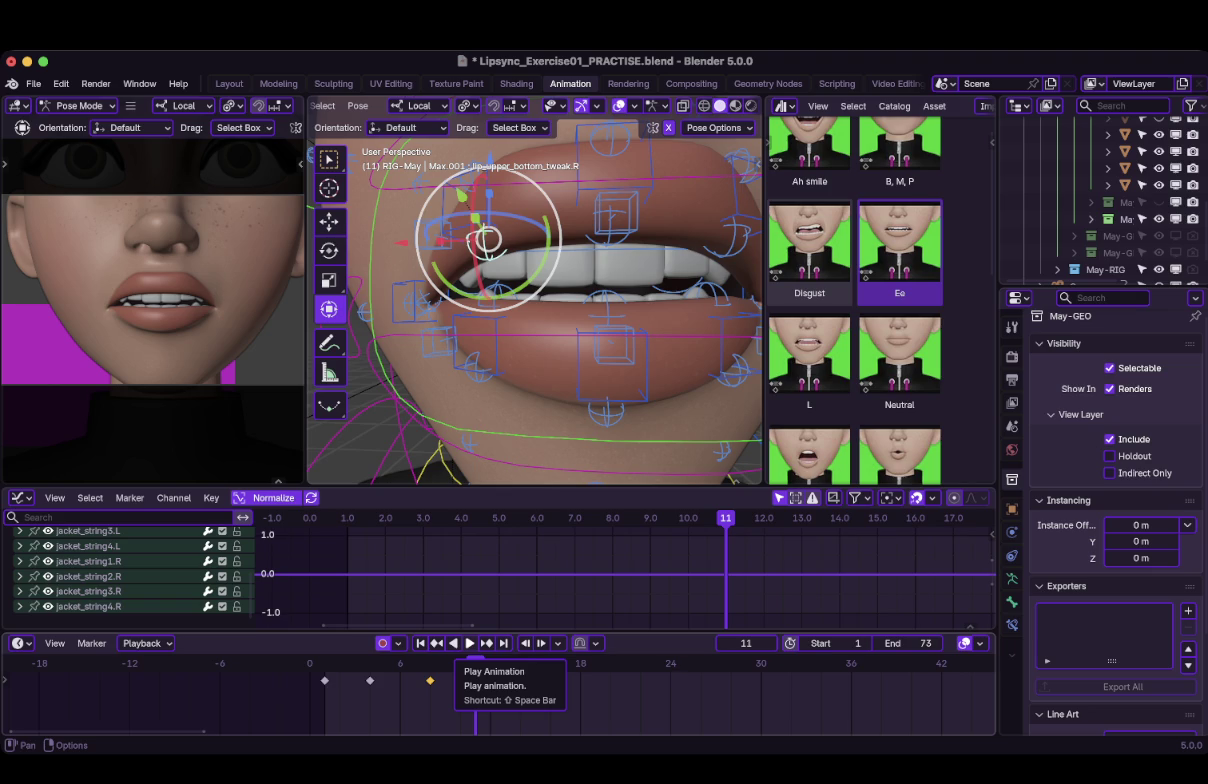
Orbit around the head to inspect the upper-lip pose, then return to frame 1.
scroll(535, 290, "down", 4)
scroll(535, 290, "down", 2)
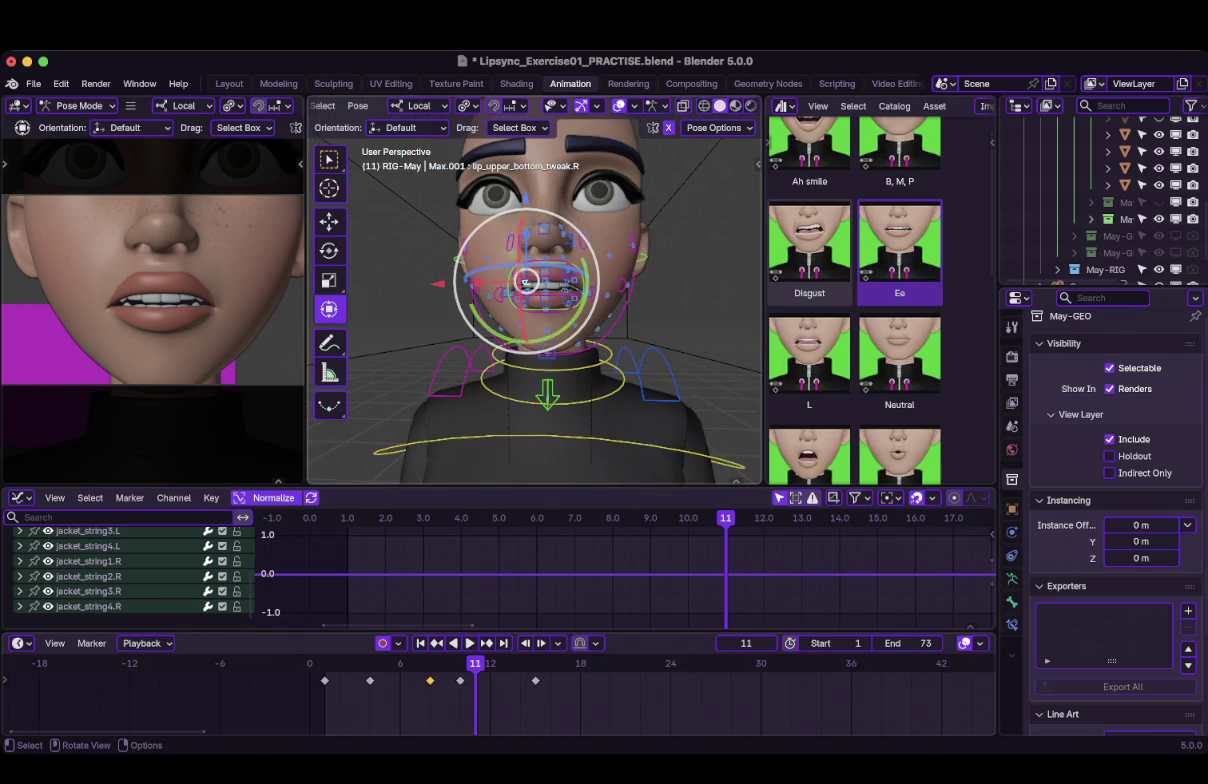
mouse_move(535, 290)
middle_mouse_down()
mouse_move(575, 290)
mouse_move(495, 290)
middle_mouse_up()
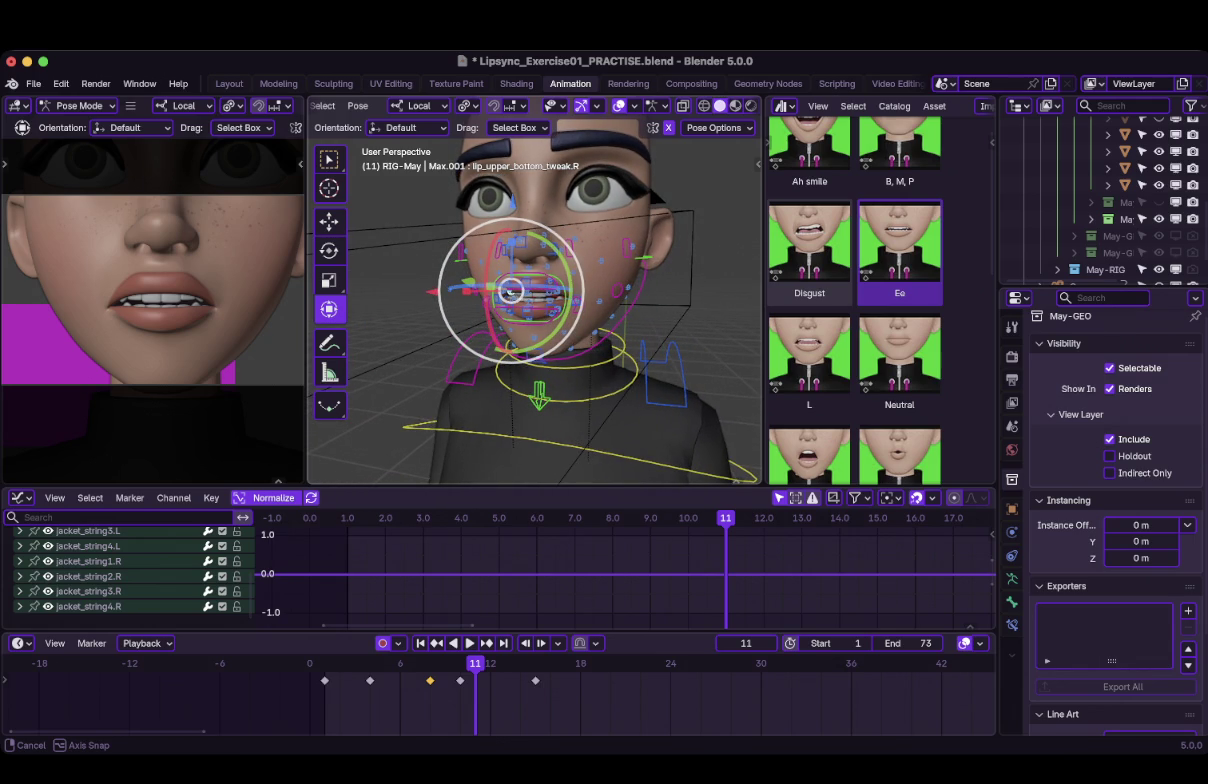
middle_click_drag(511, 290, 486, 284)
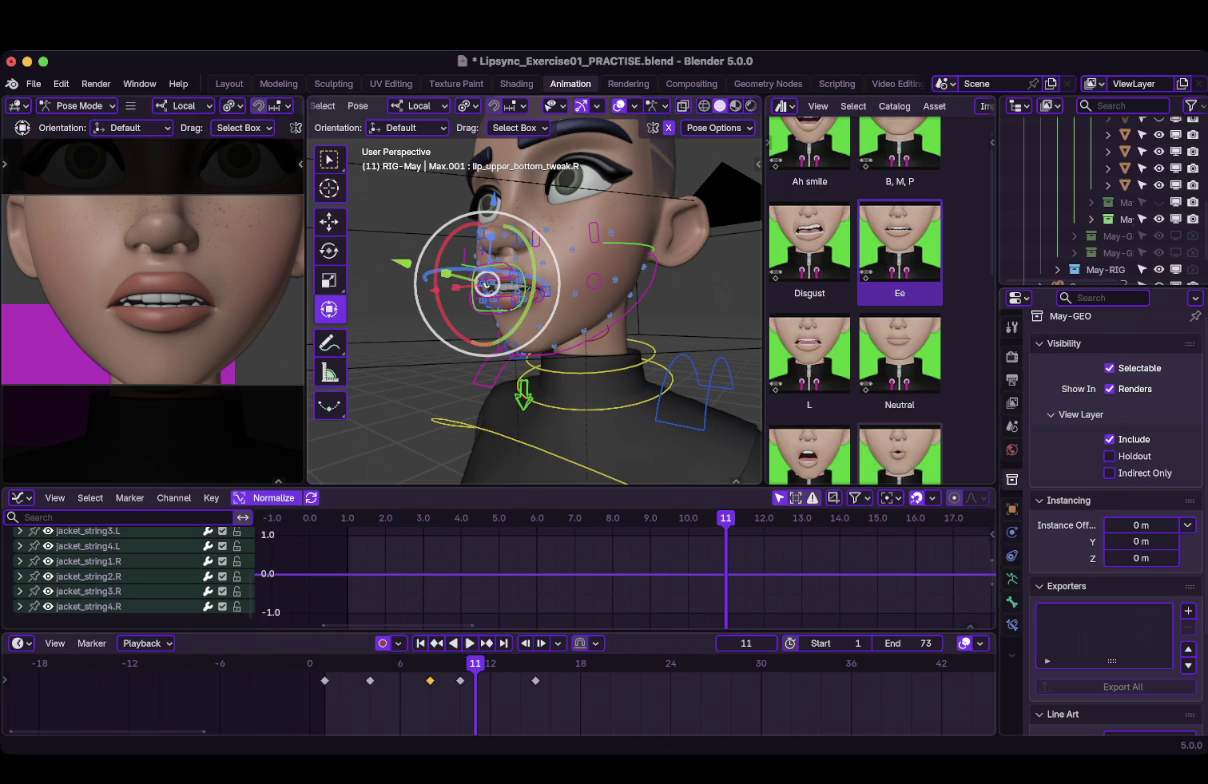
mouse_move(560, 300)
middle_mouse_down()
mouse_move(600, 290)
mouse_move(480, 300)
mouse_move(470, 320)
mouse_move(490, 300)
middle_mouse_up()
scroll(535, 290, "up", 3)
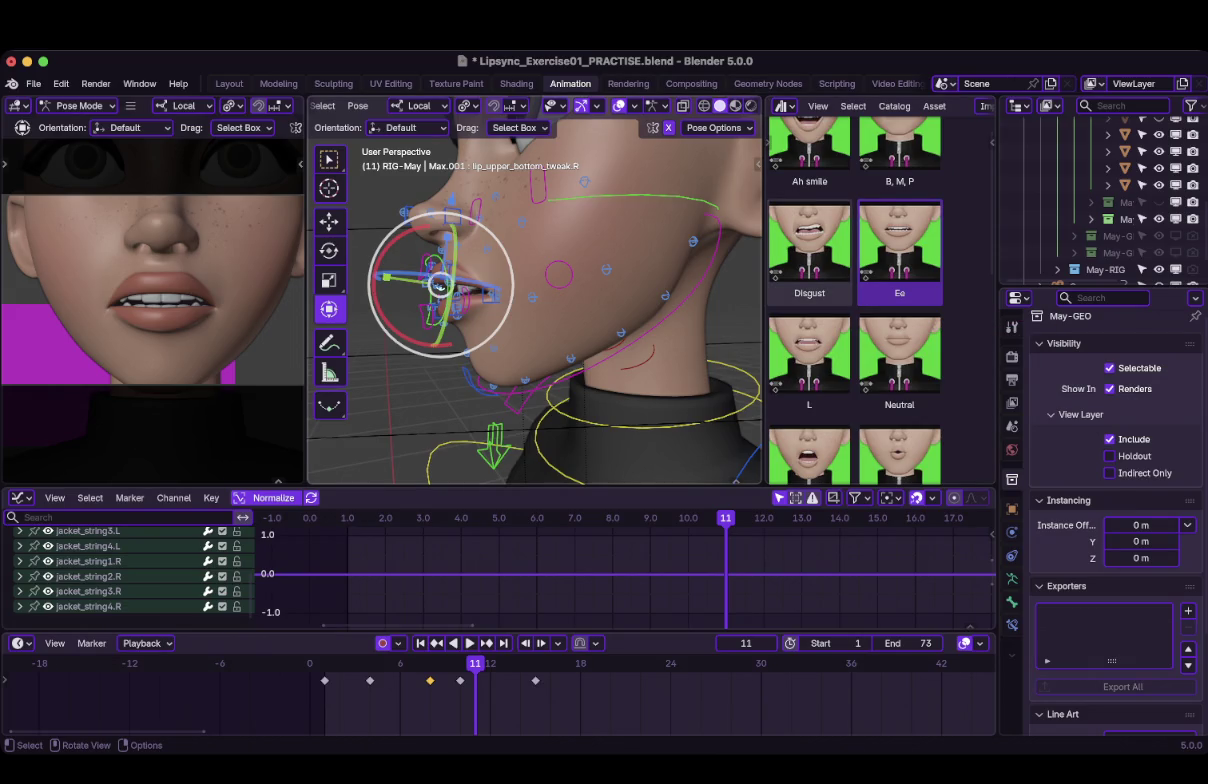
key("shift+Left")
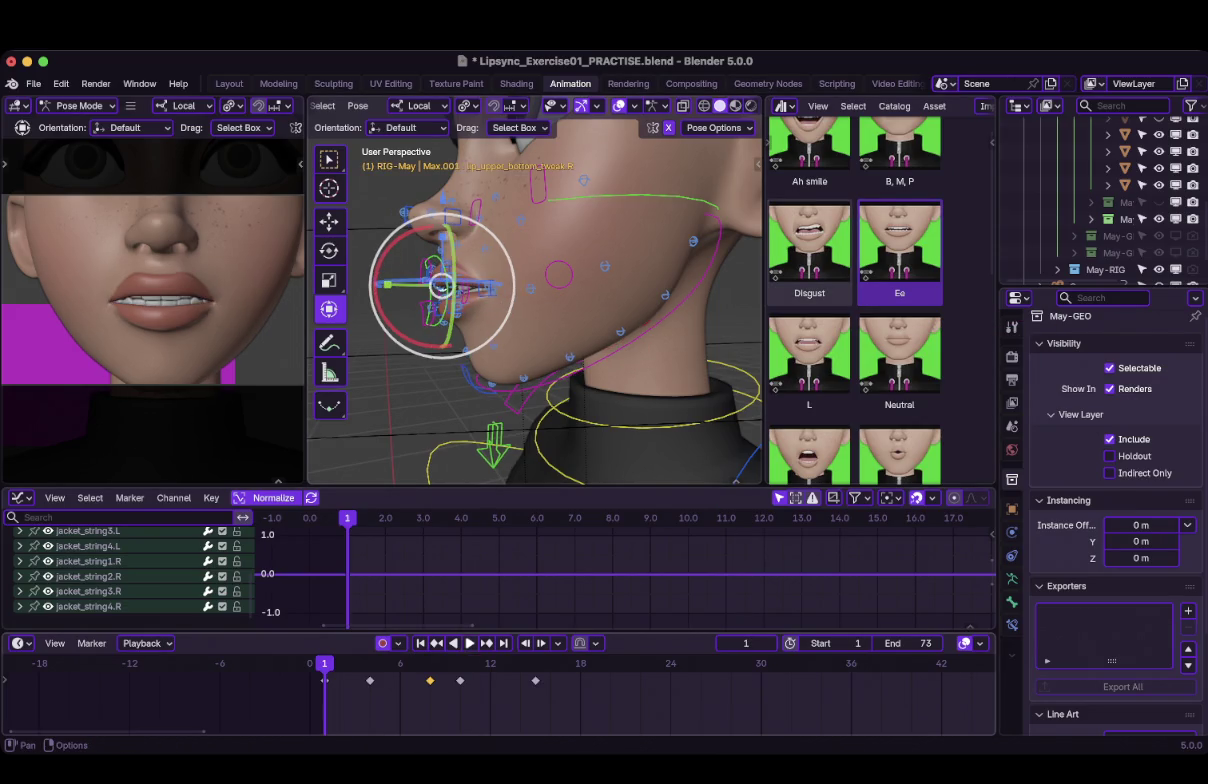
Review the lip-sync playback, then select all rig bones and step back to frame 5.
key("space")
key("space")
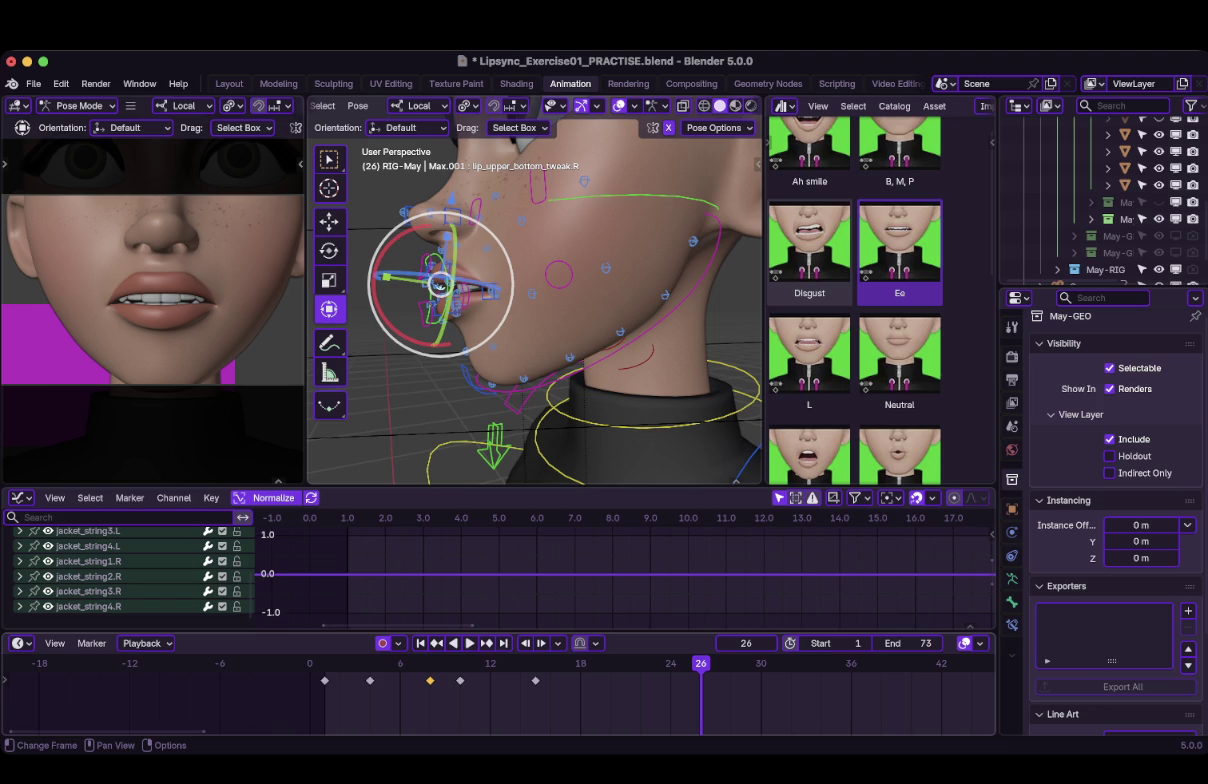
key("shift+Left")
key("space")
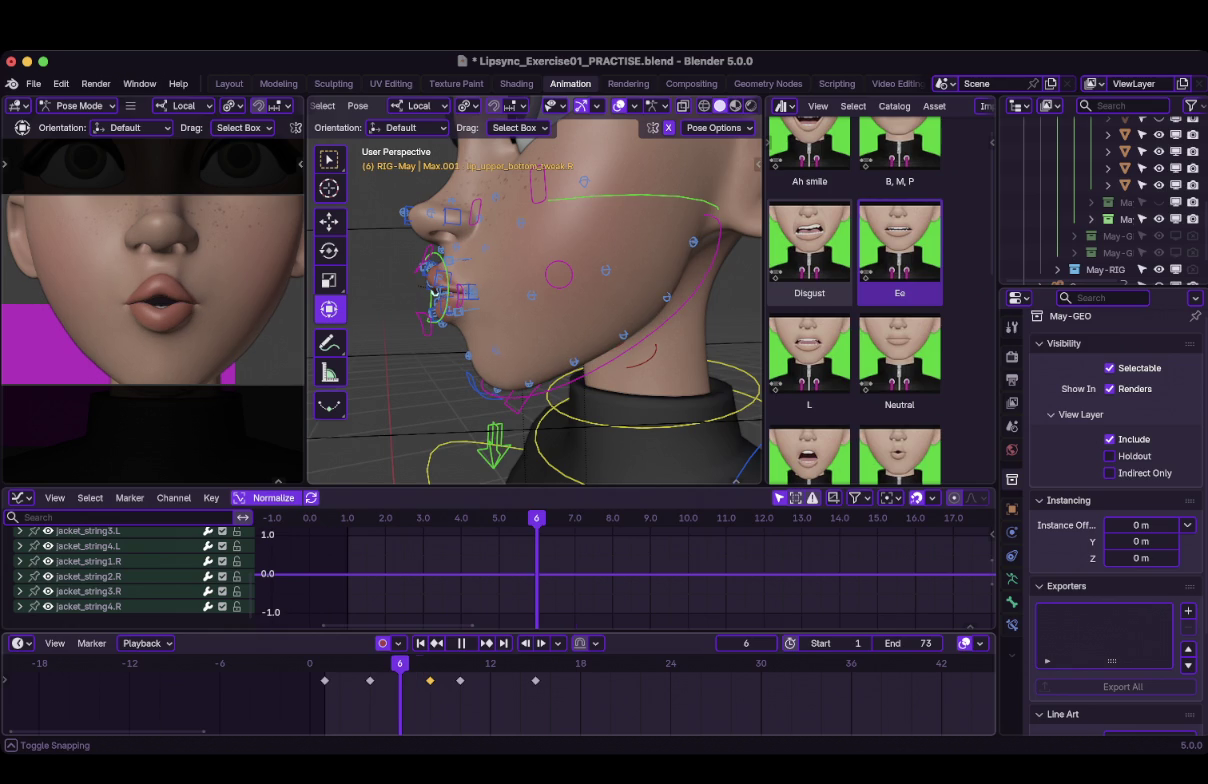
key("space")
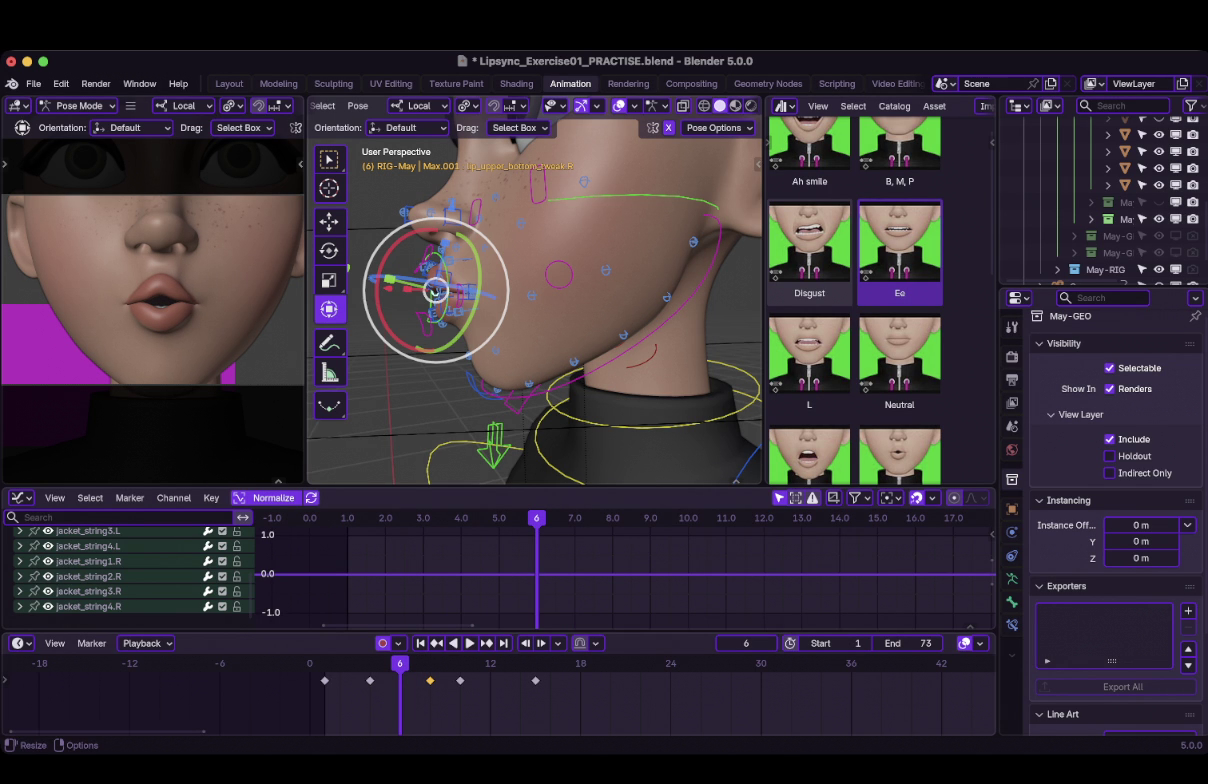
key("a")
key("Left")
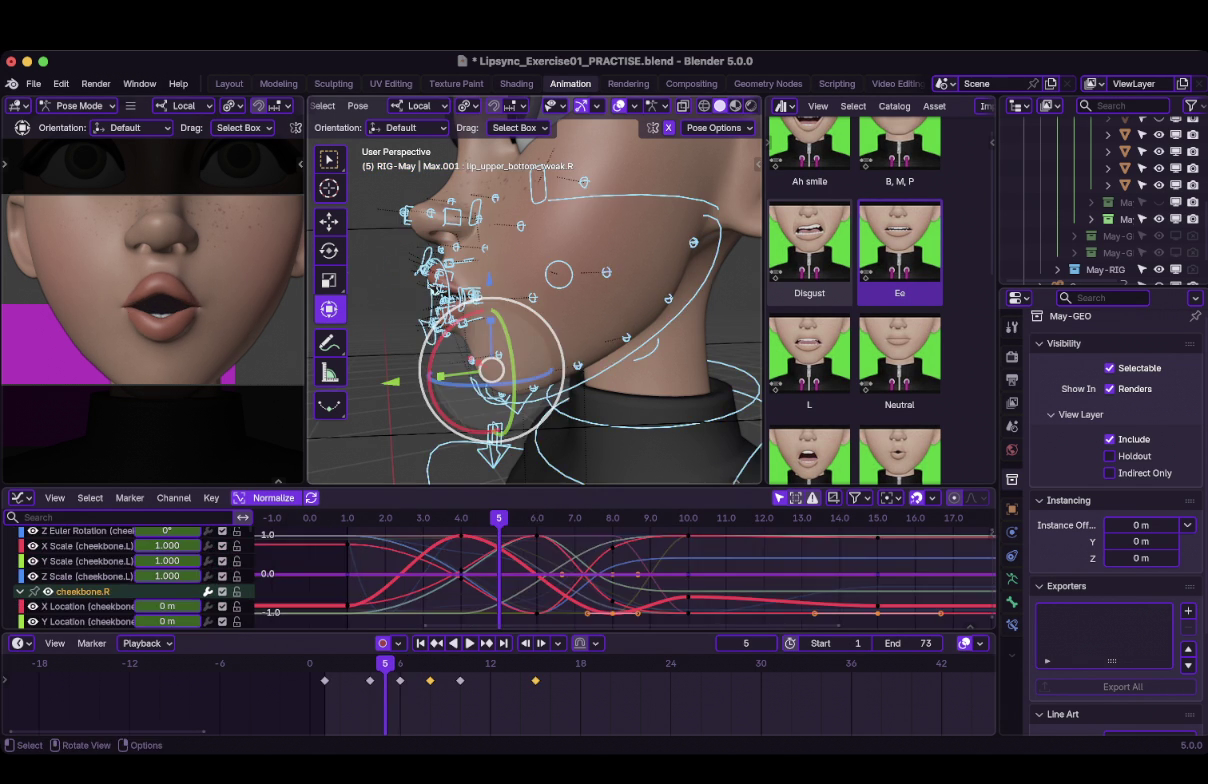
Key the whole rig at frame 5, move that key to frame 6, and replay.
key("i")
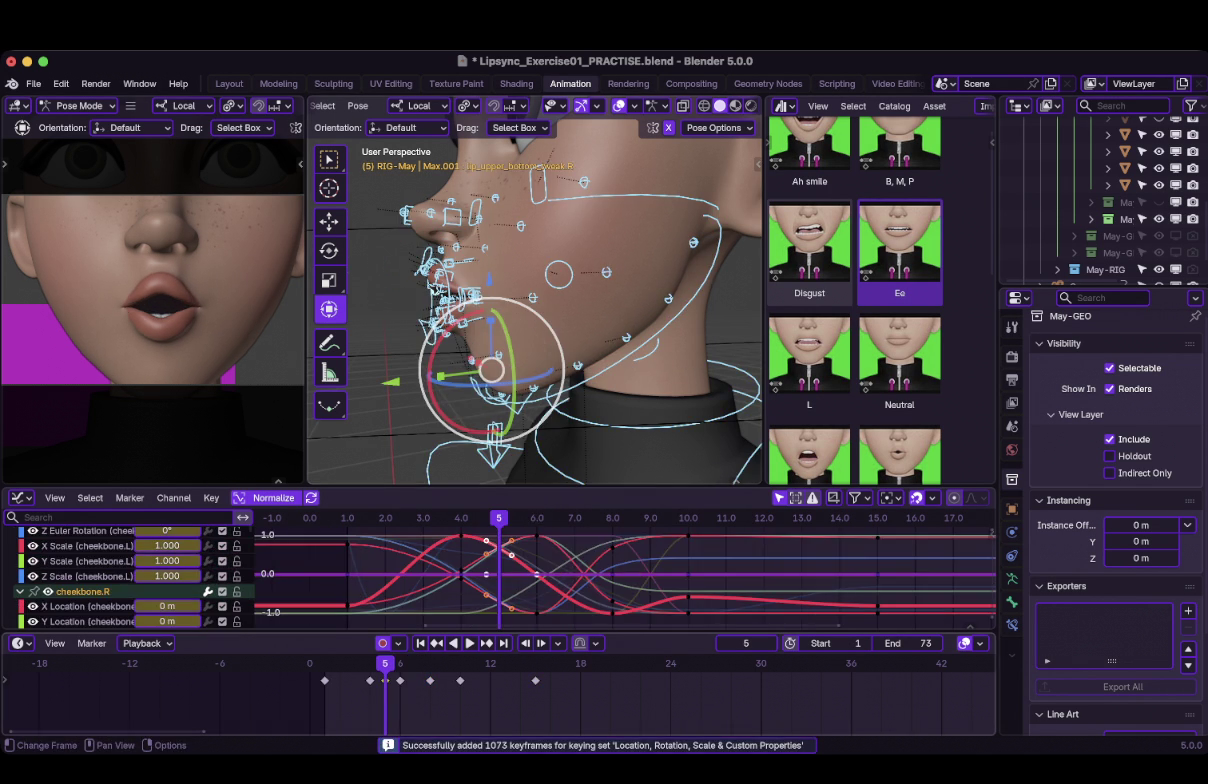
key("g")
key("Return")
key("shift+ctrl+space")
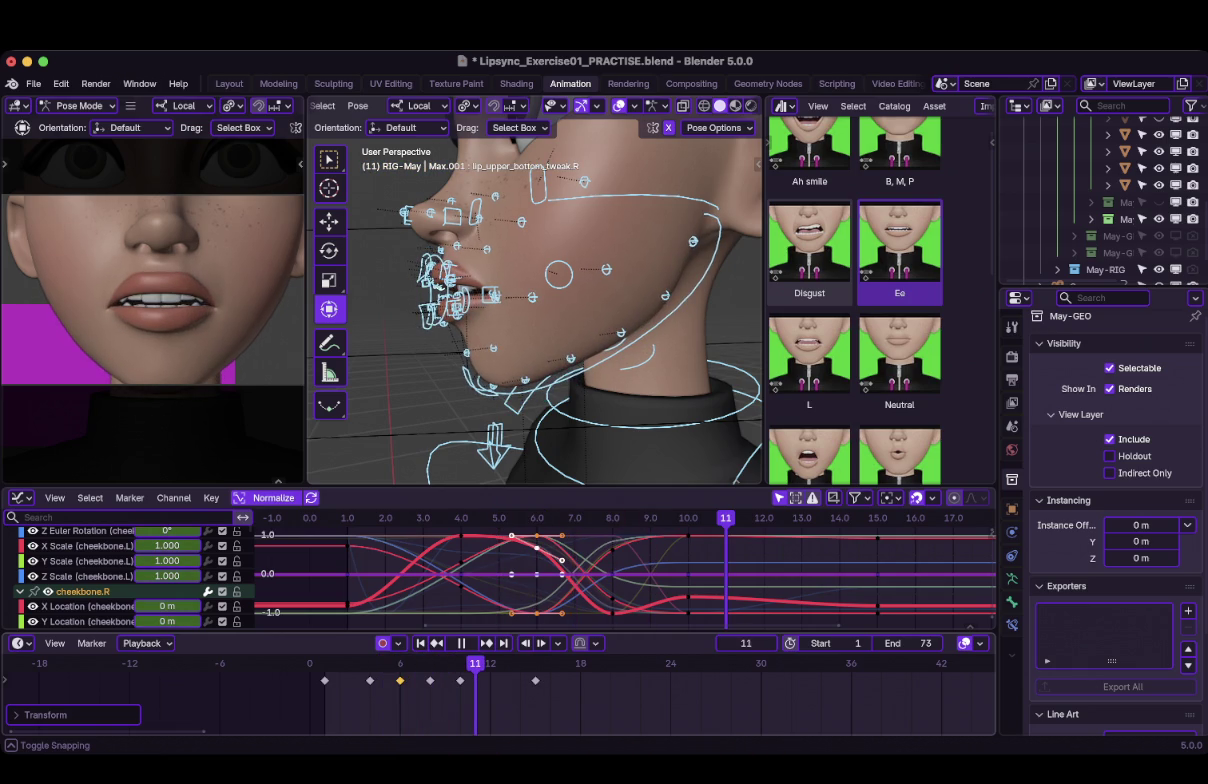
key("space")
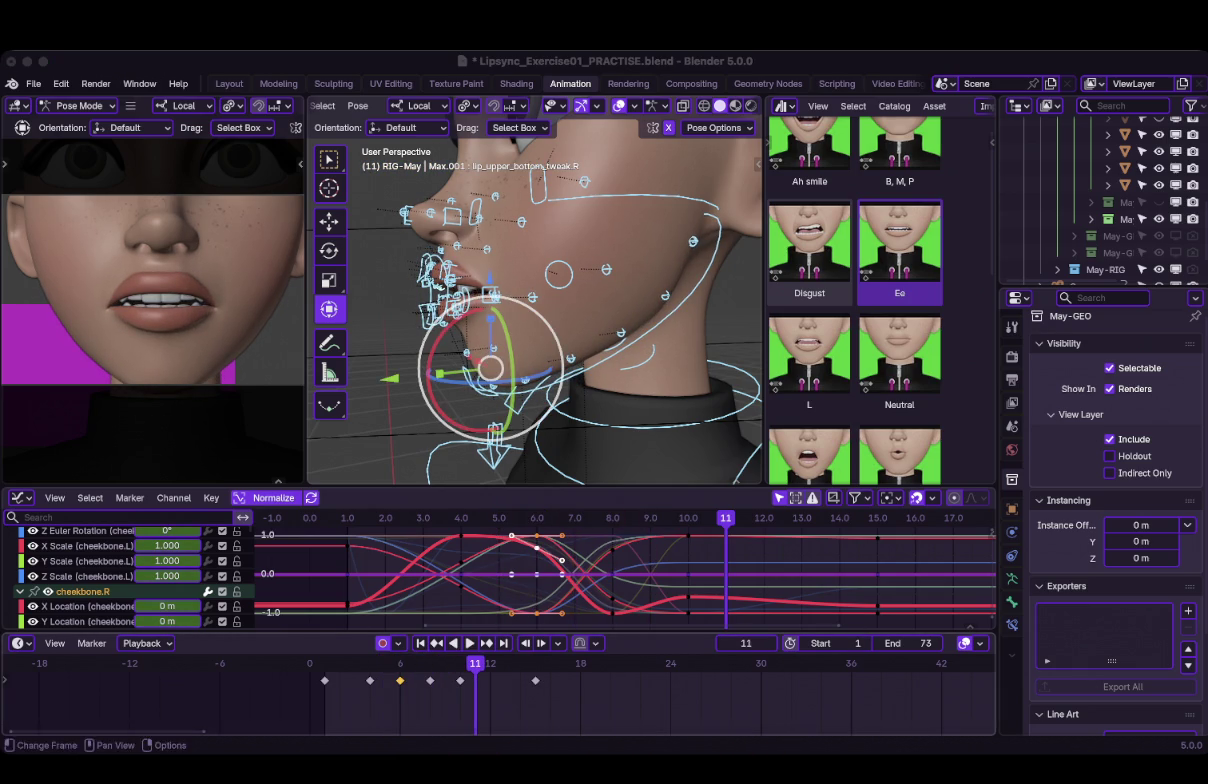
Replay from frame 1, then shift the selected keys one frame earlier.
key("shift+Left")
key("space")
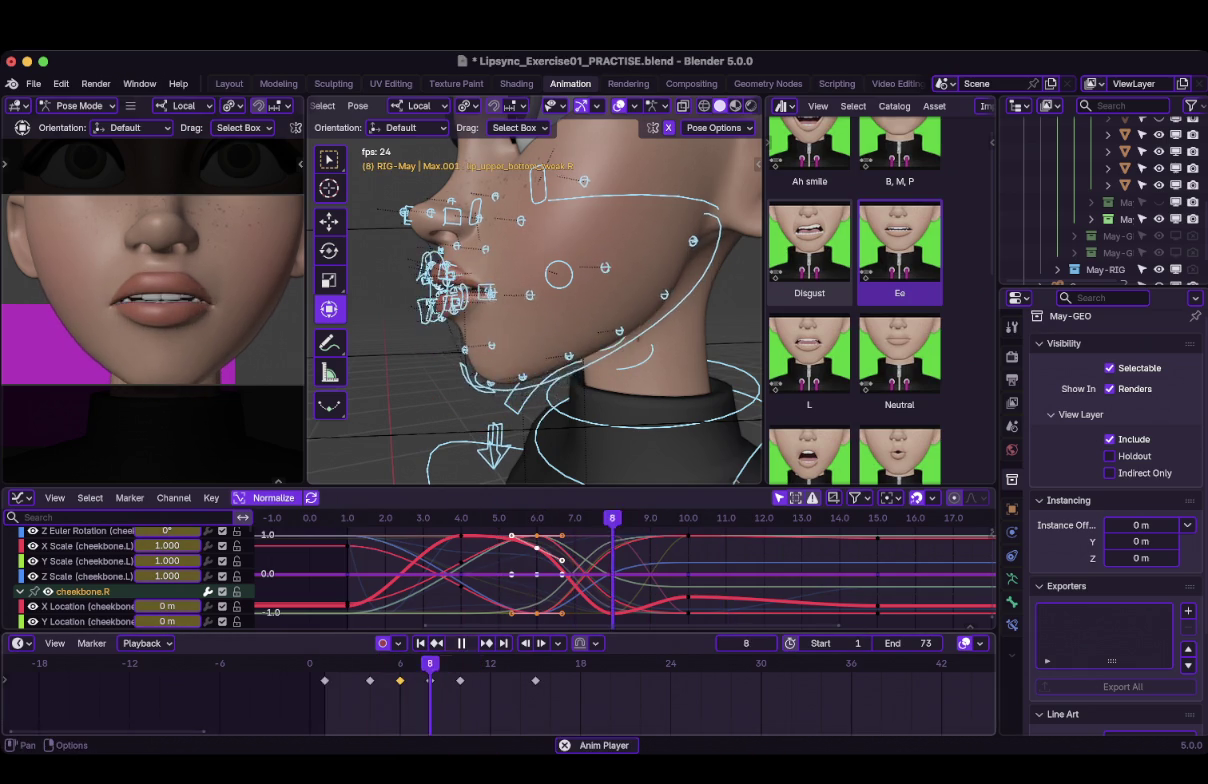
key("shift+Left")
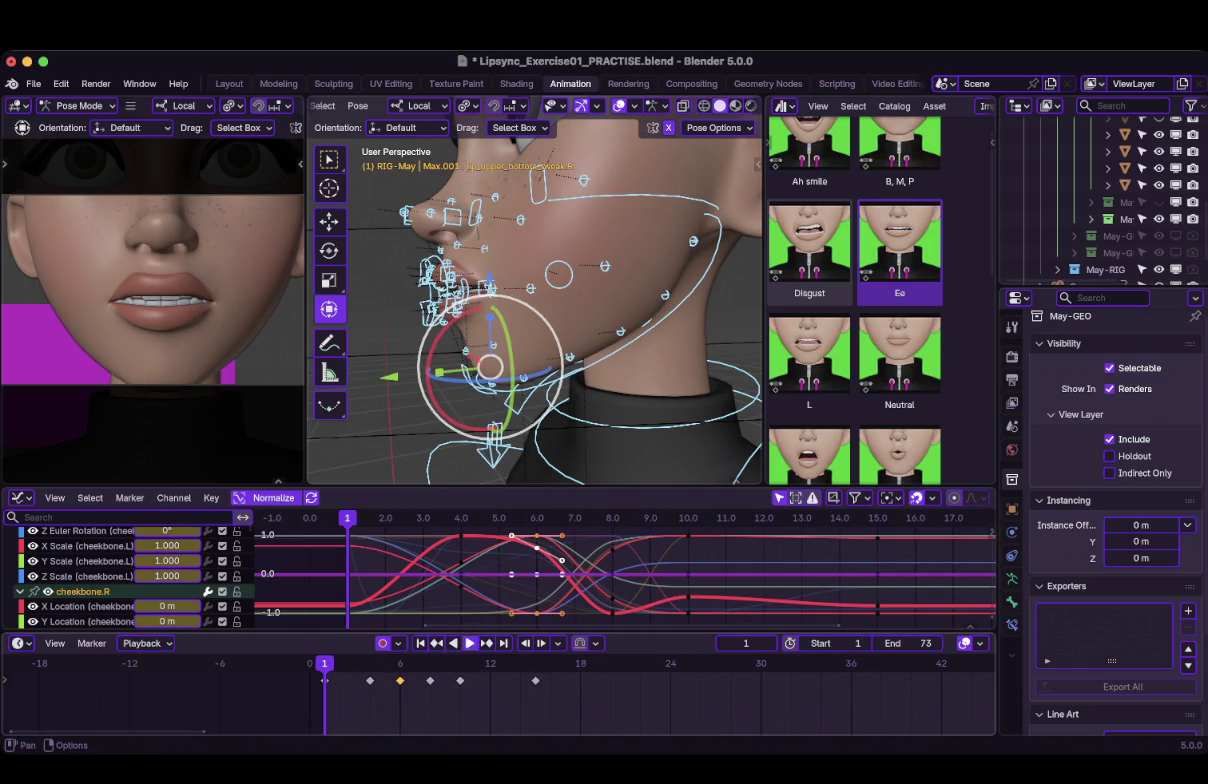
key("Escape")
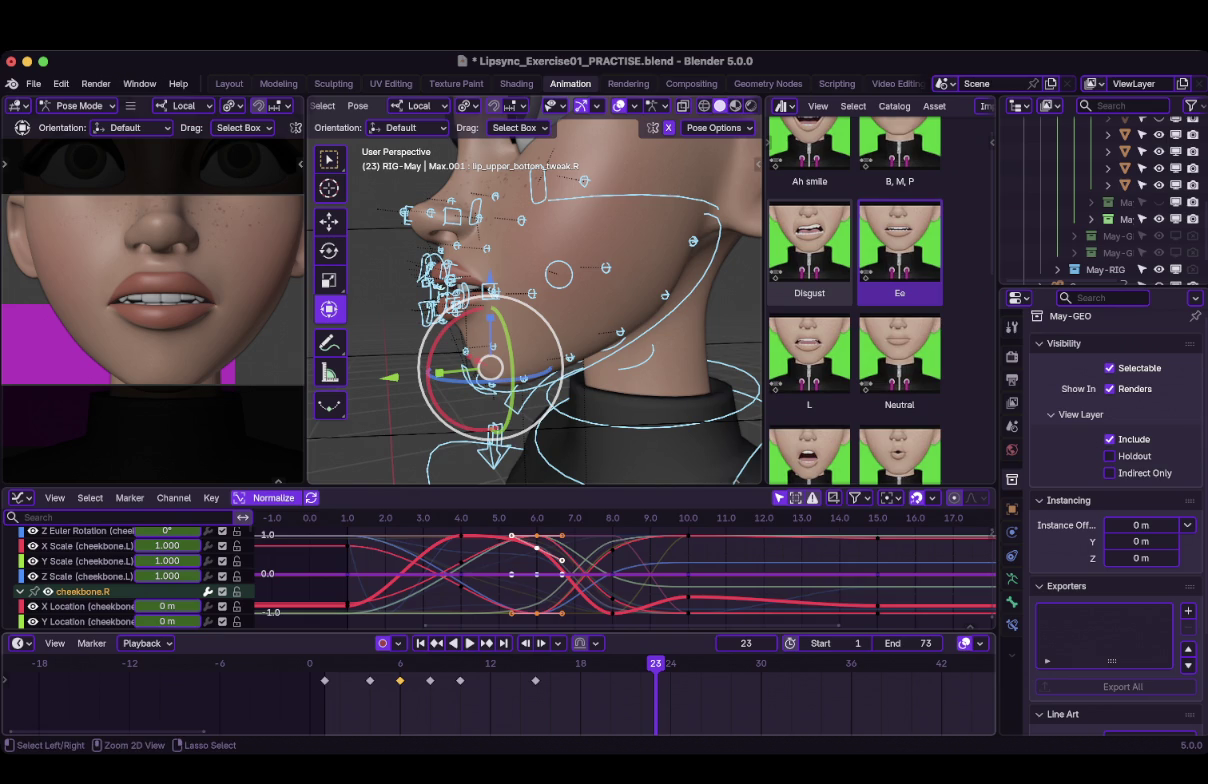
left_click_drag(537, 548, 512, 548)
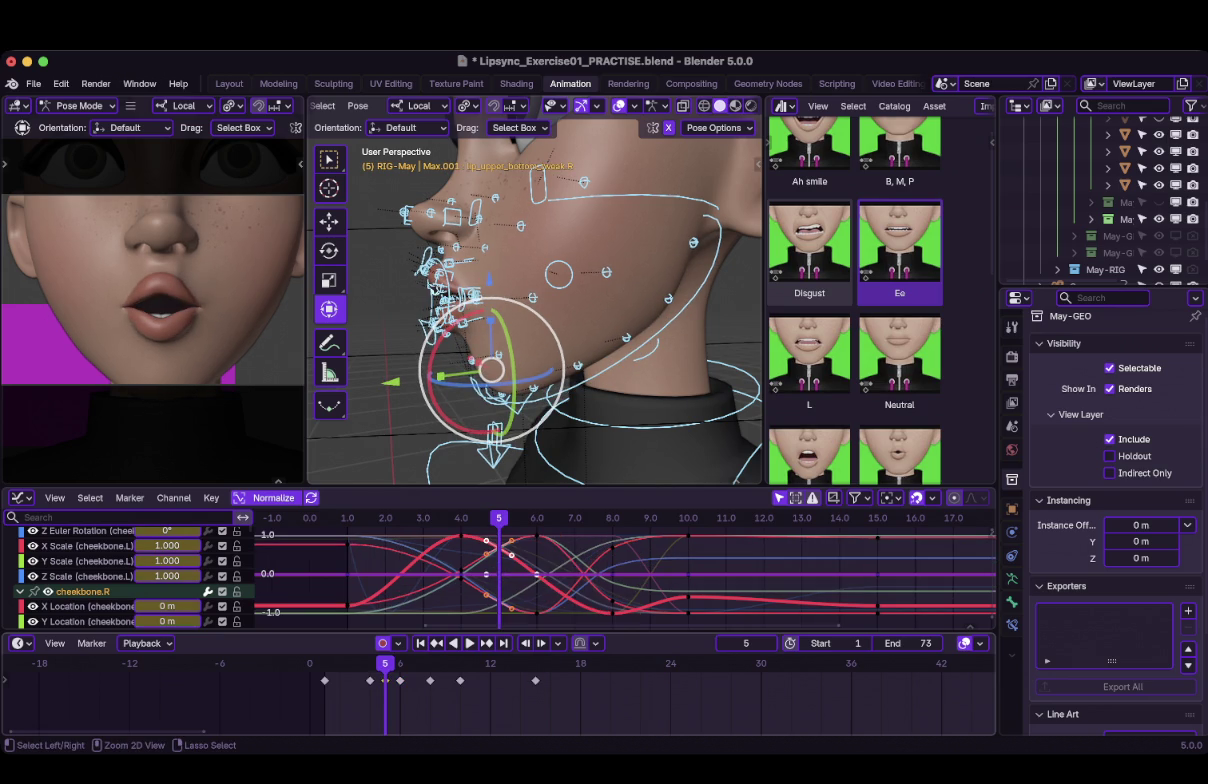
key("shift+Left")
Select the keys at frames 8 and 15, replay the animation, and go to frame 7.
left_click(440, 606)
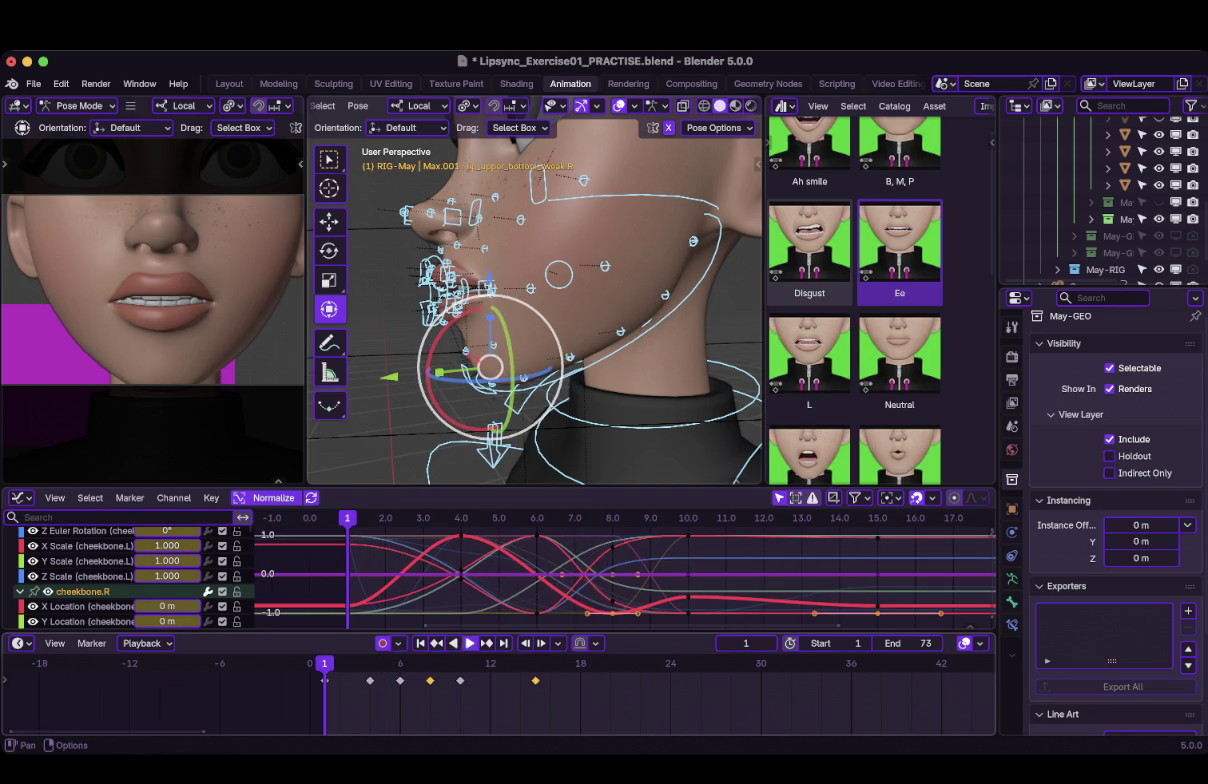
key("space")
key("space")
key("shift+Left")
key("space")
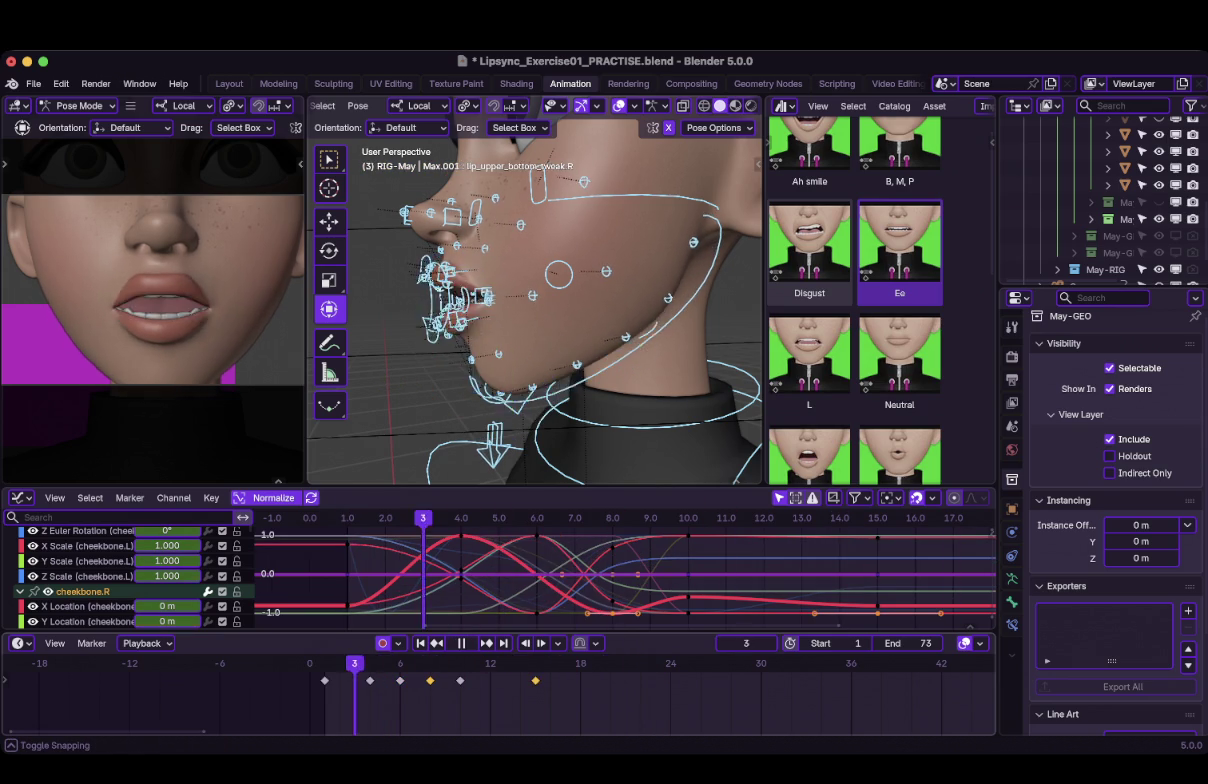
key("space")
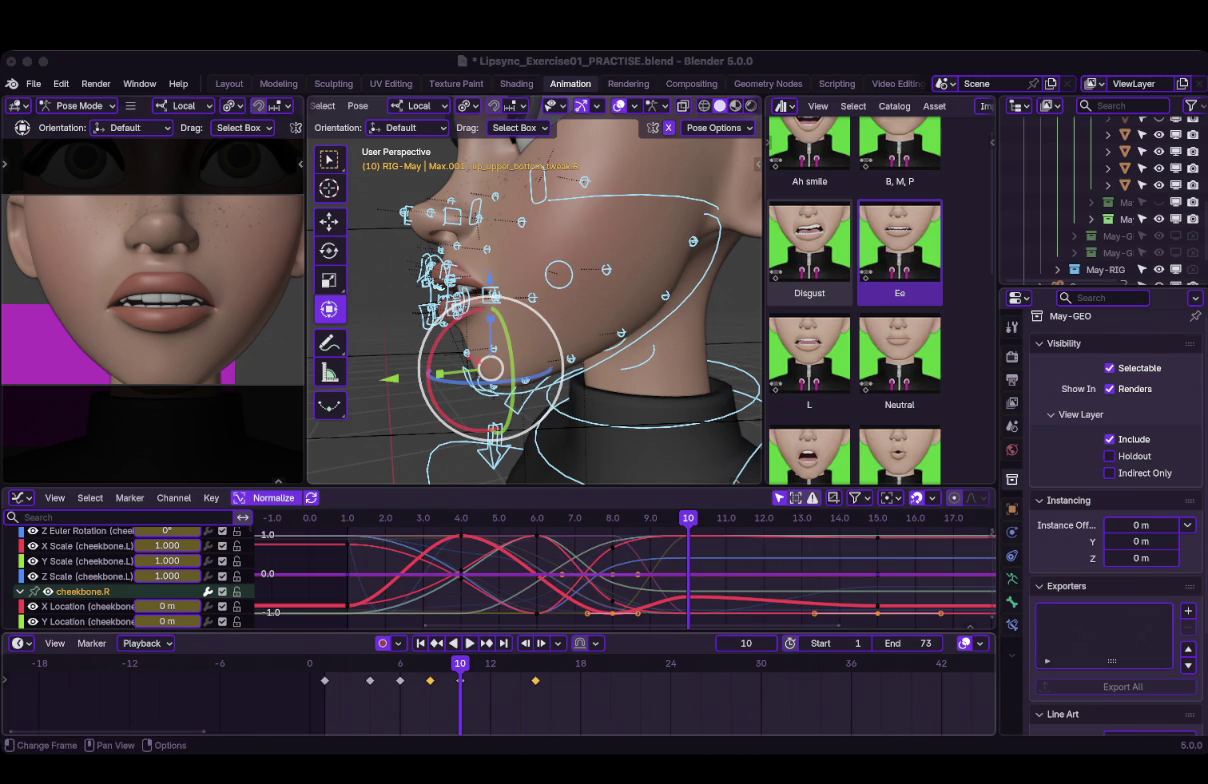
left_click(415, 663)
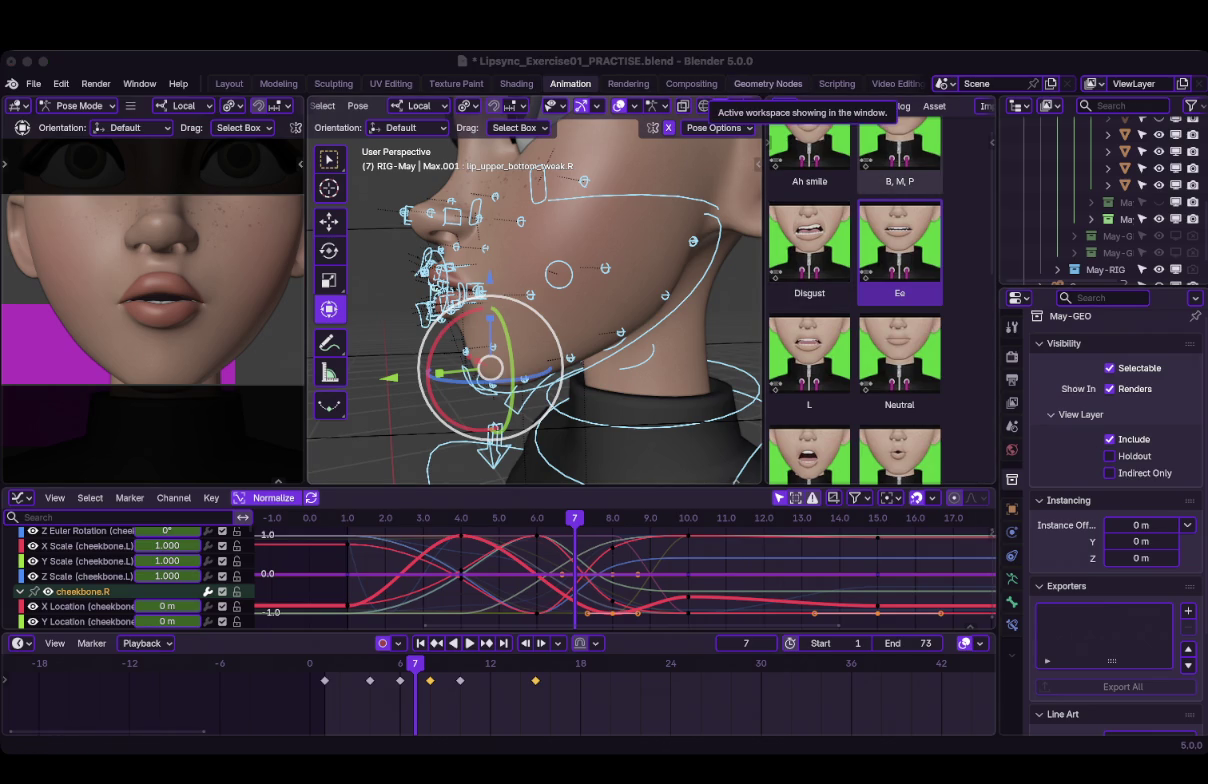
middle_click_drag(530, 300, 560, 290)
Key a roughly 27% breakdown pose of May's mouth at frame 7, then replay the lip-sync, stopping at frame 8.
key("shift+e")
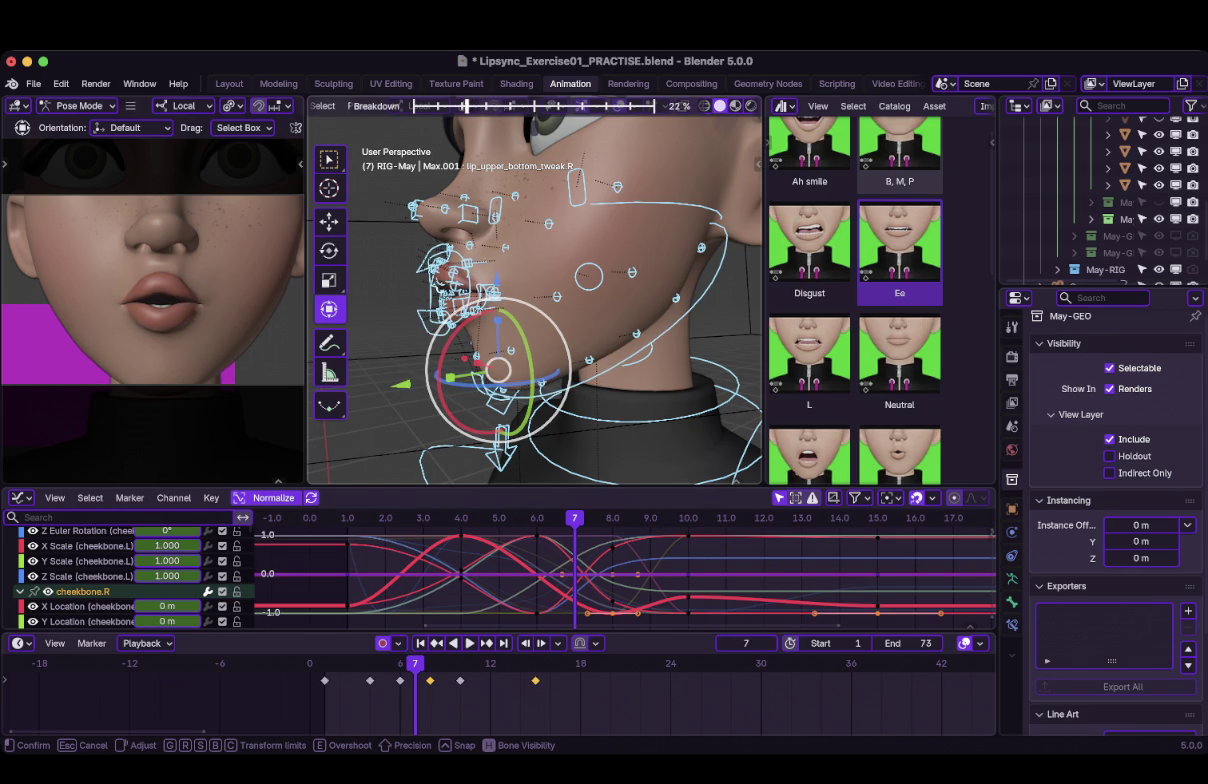
key("Return")
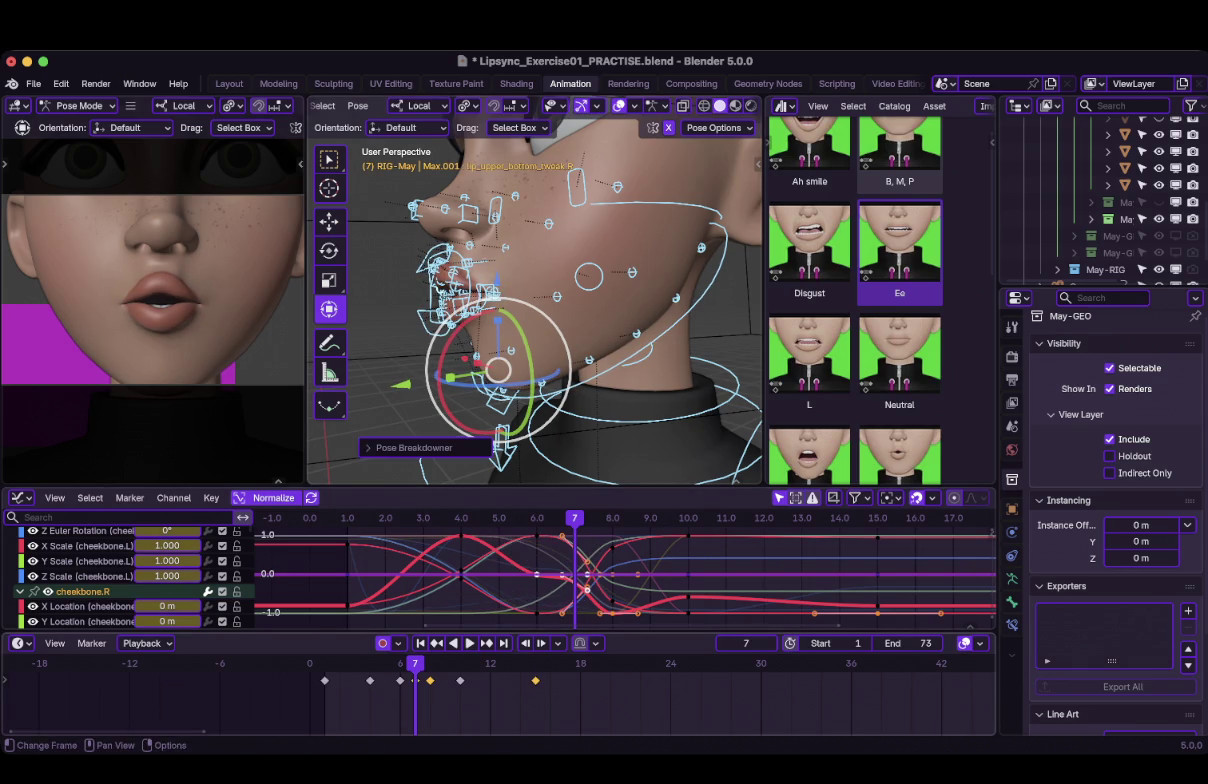
mouse_move(415, 663)
left_mouse_down()
mouse_move(353, 663)
mouse_move(430, 663)
left_mouse_up()
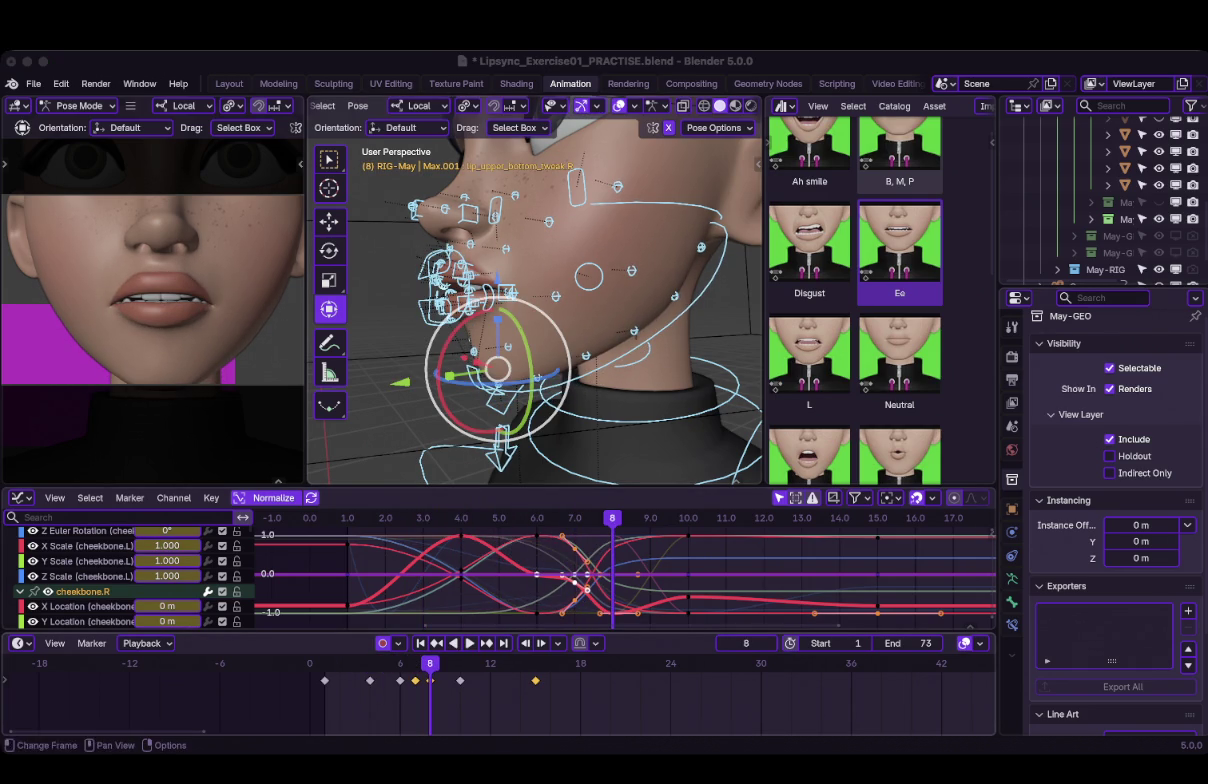
left_click(420, 643)
left_click(469, 643)
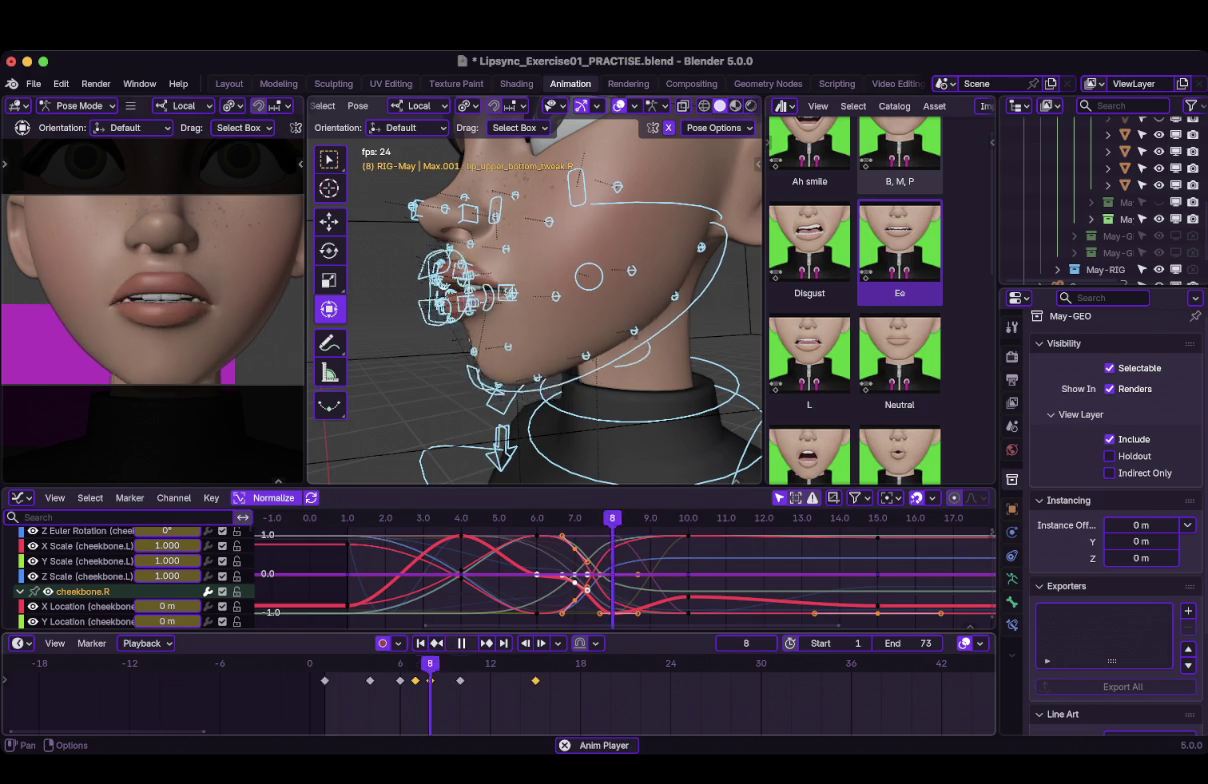
key("shift+Left")
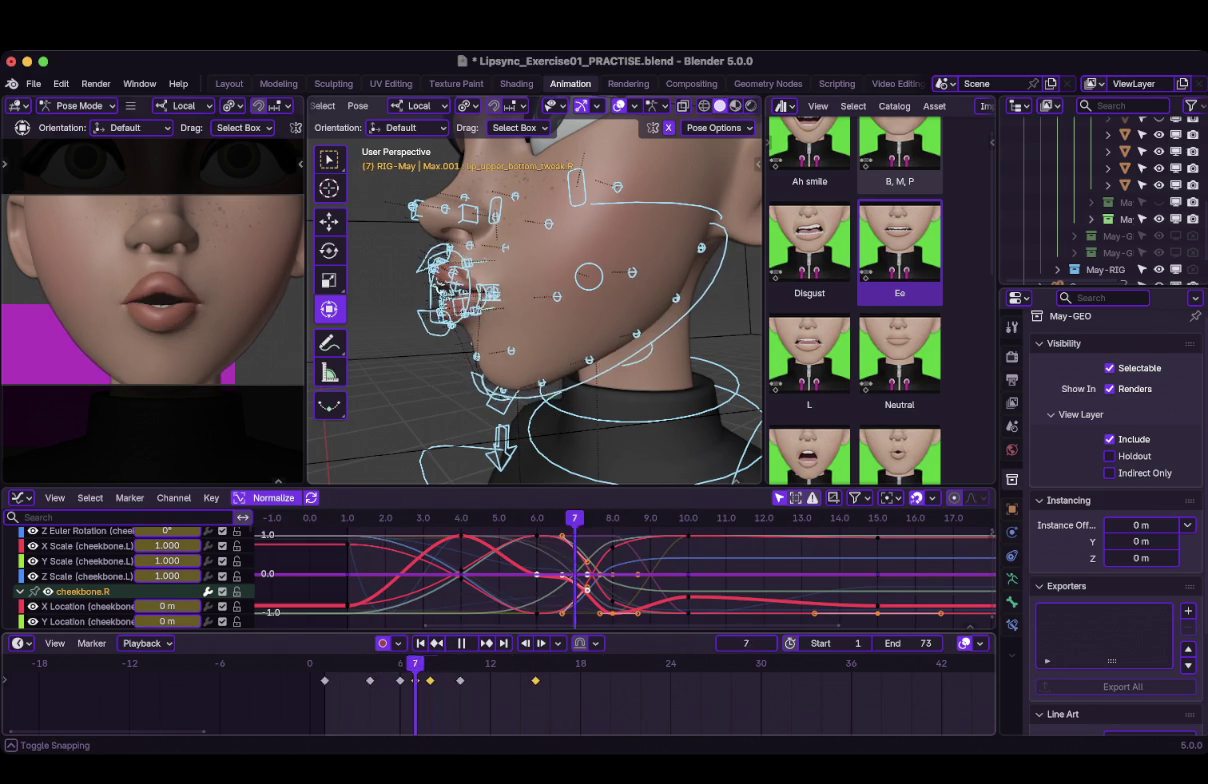
key("space")
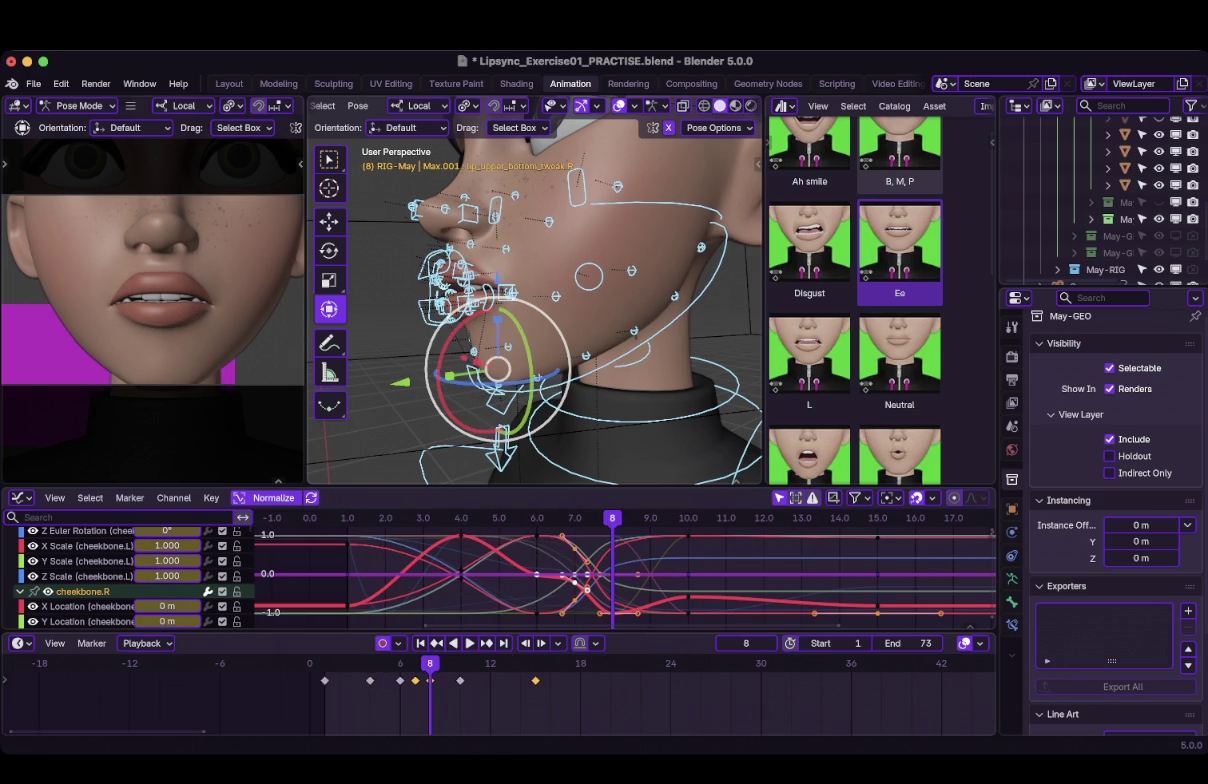
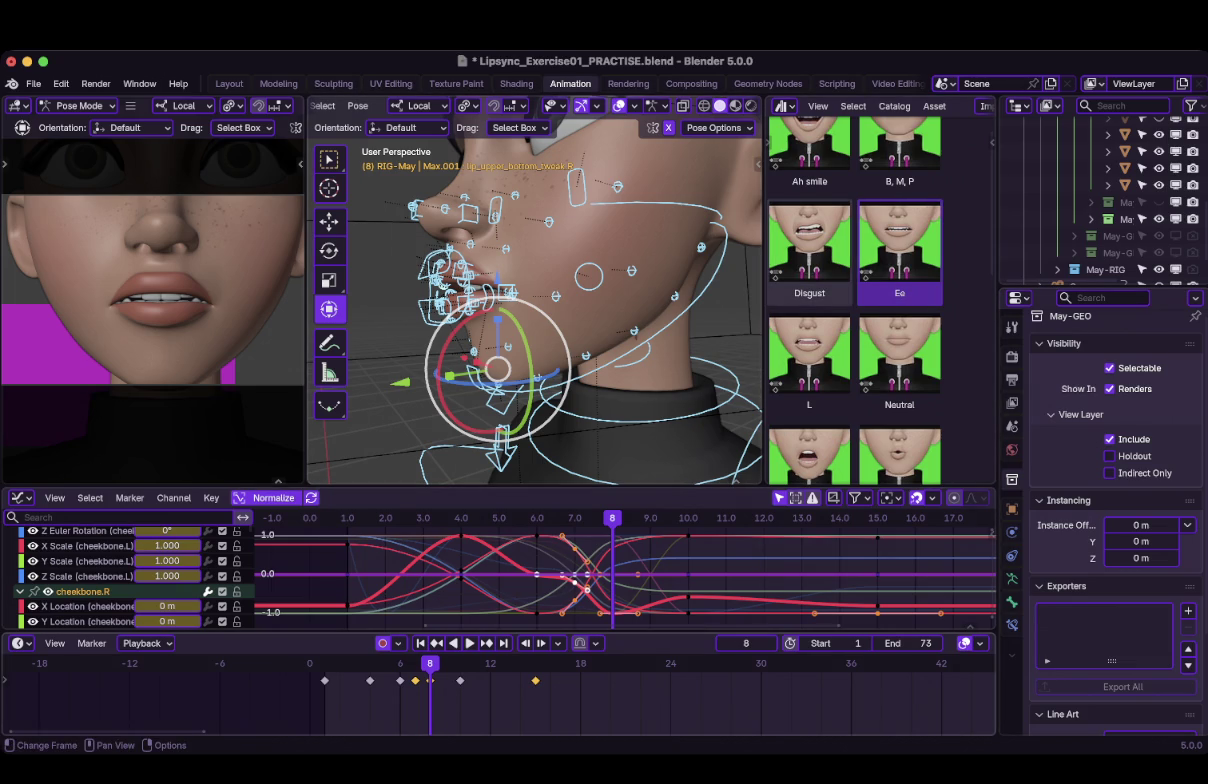
Review the lip-sync playback, then move the frame-8 lip keyframe one frame later to frame 9.
mouse_move(430, 700)
left_mouse_down()
mouse_move(342, 700)
mouse_move(460, 700)
mouse_move(324, 700)
left_mouse_up()
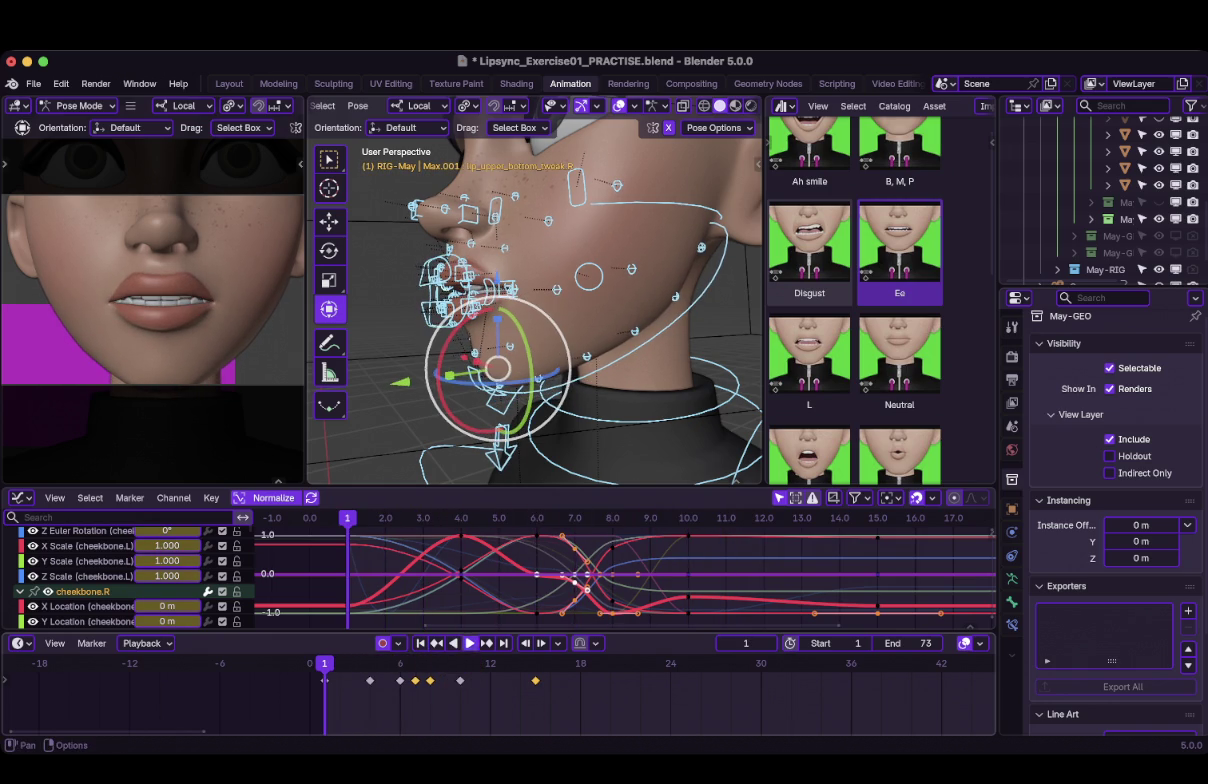
key("space")
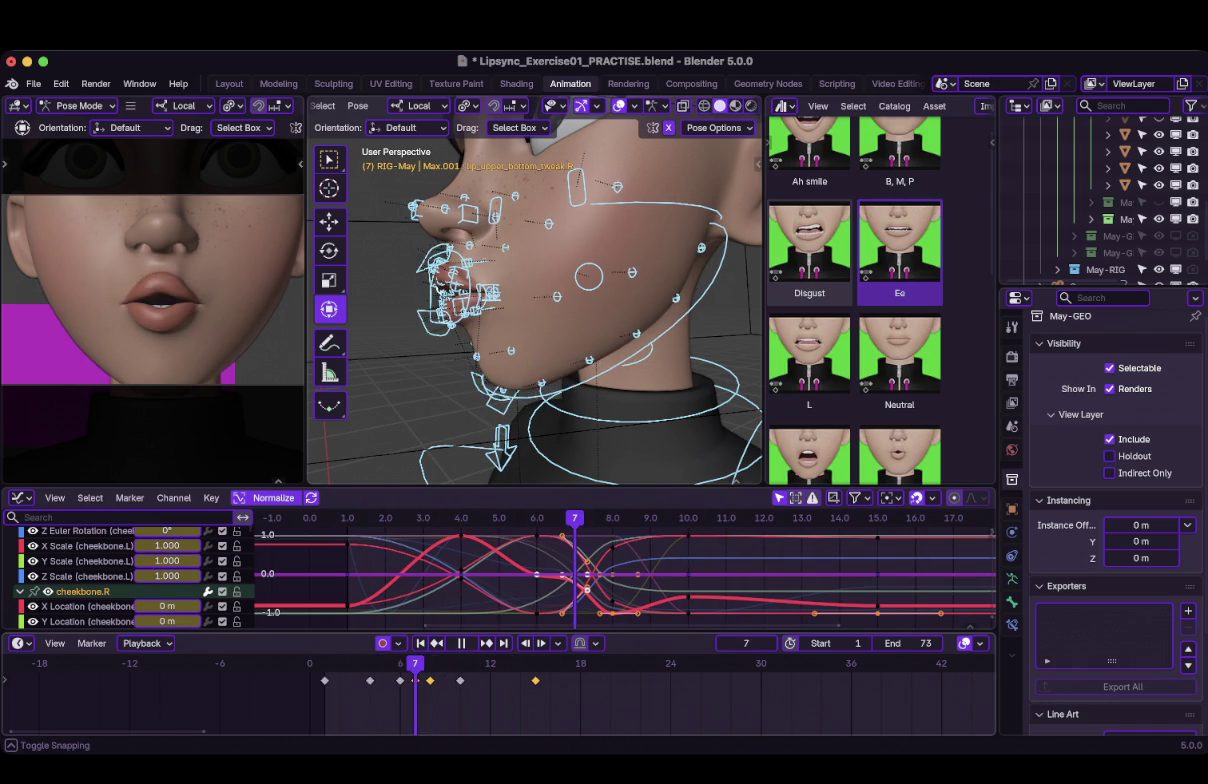
key("space")
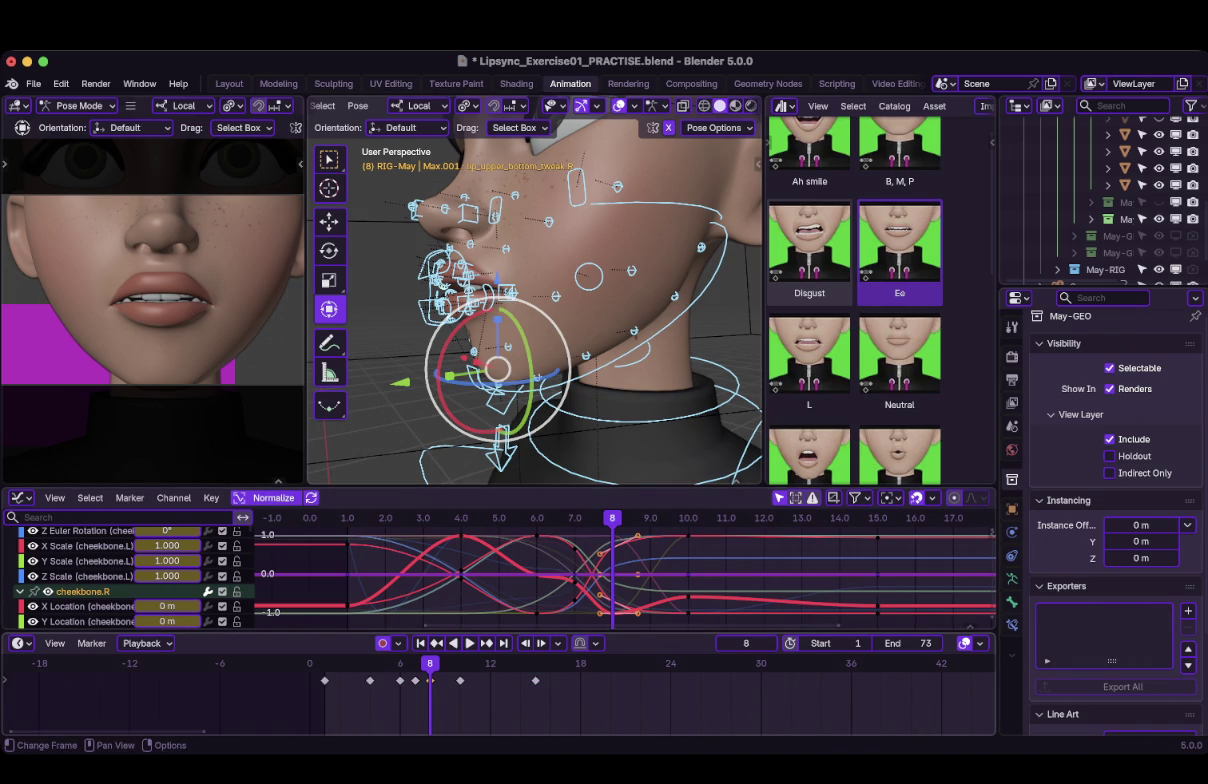
key("g")
key("Return")
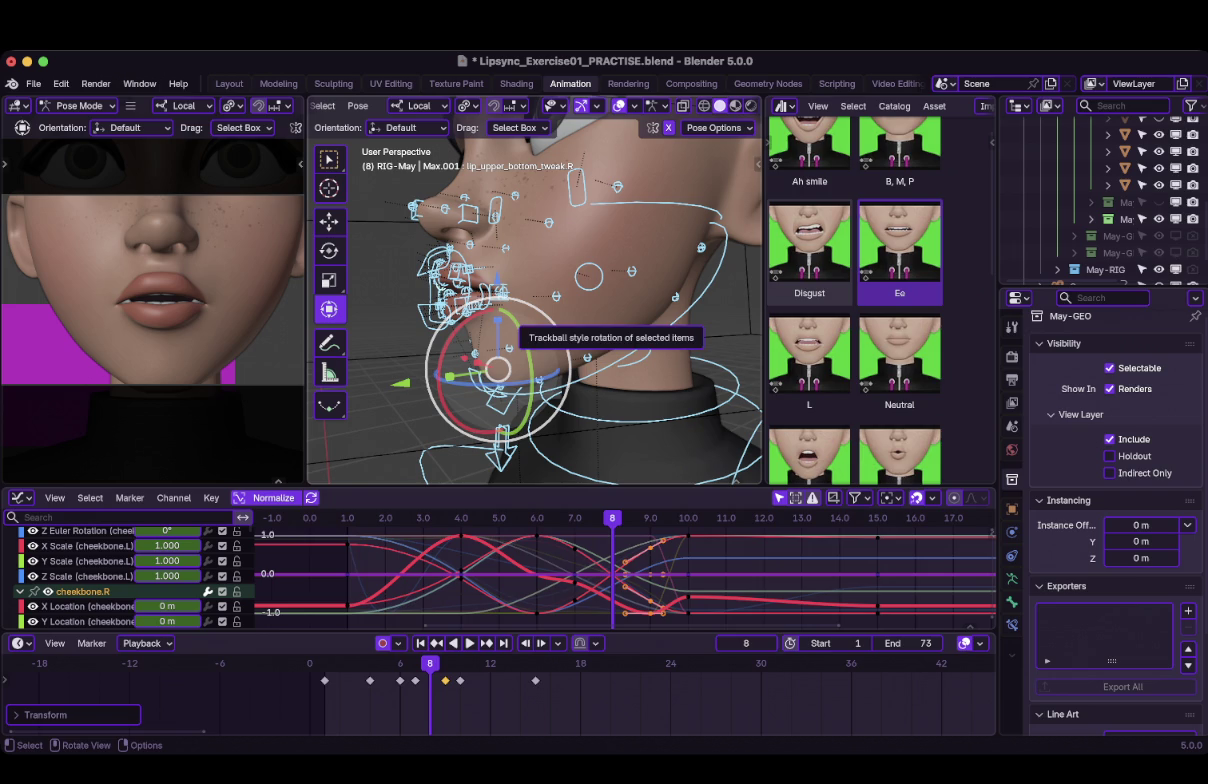
Key the whole rig pose at frame 8 and shift that key to frame 9.
key("i")
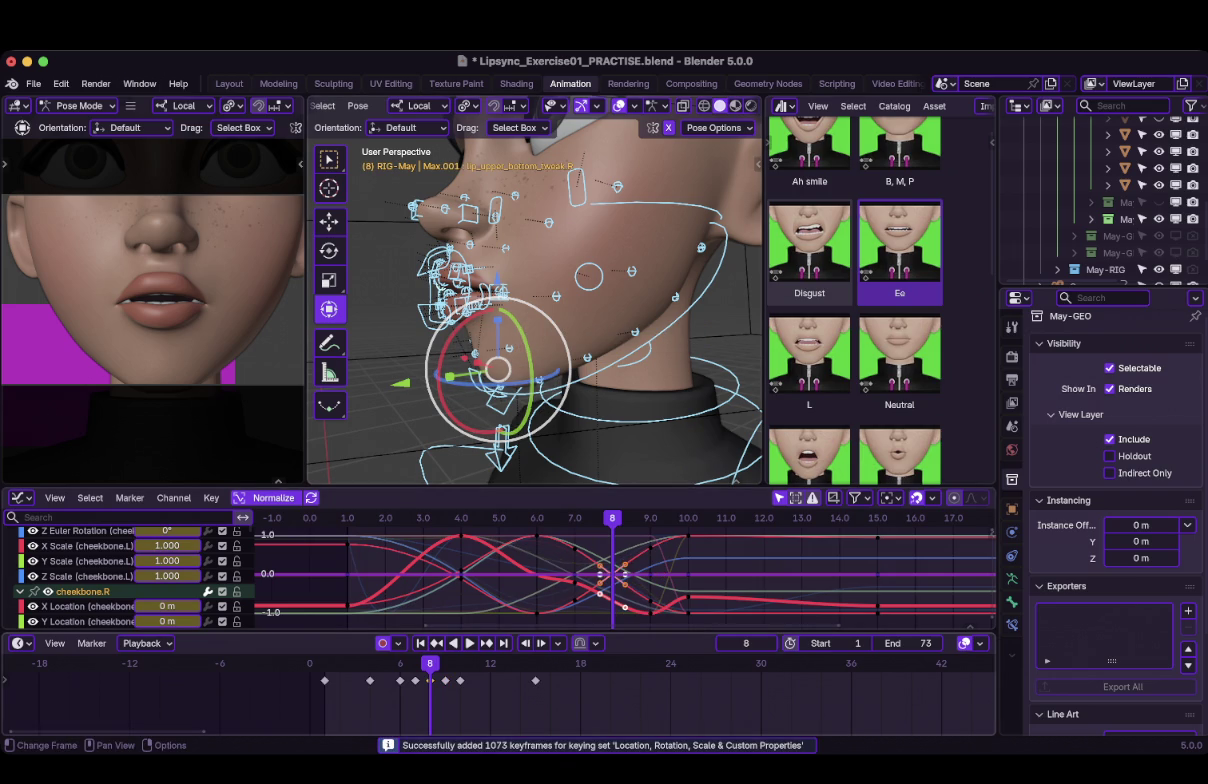
key("g")
key("Return")
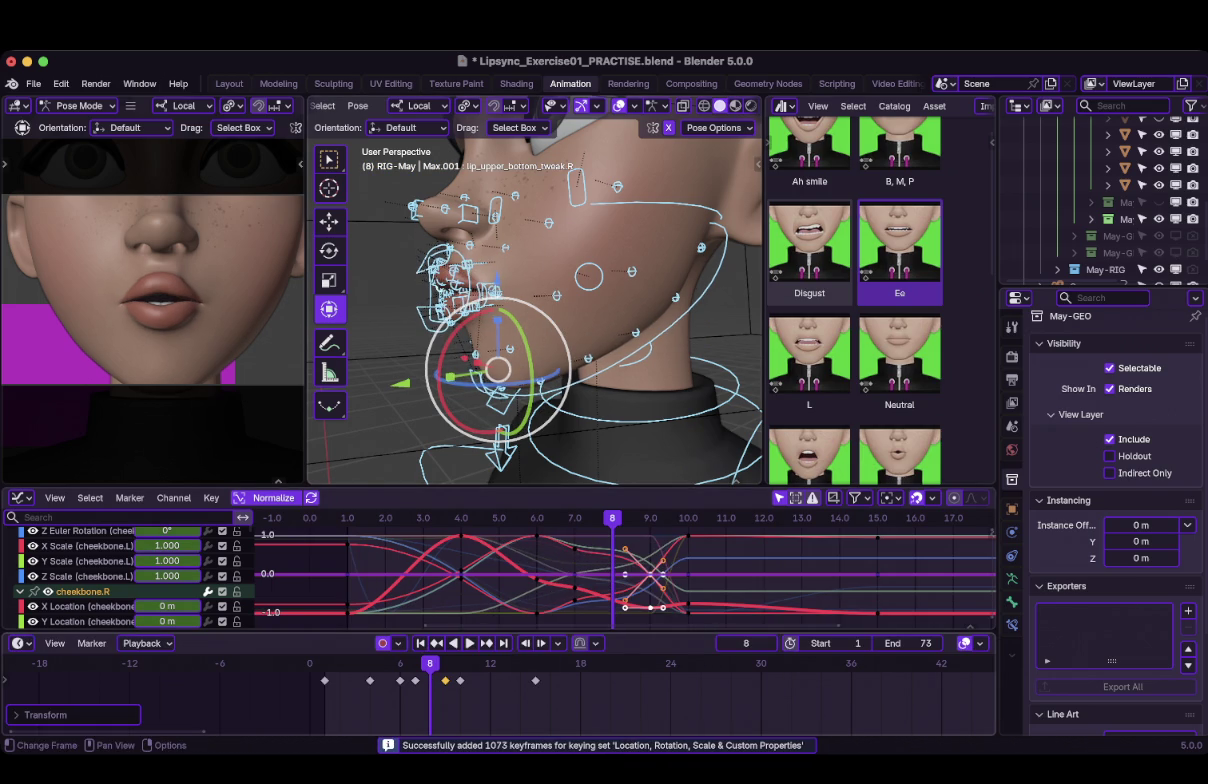
Play the lip sync from frame 4 and scrub frames 3–9 to review the timing.
key("Left")
key("Left")
key("Left")
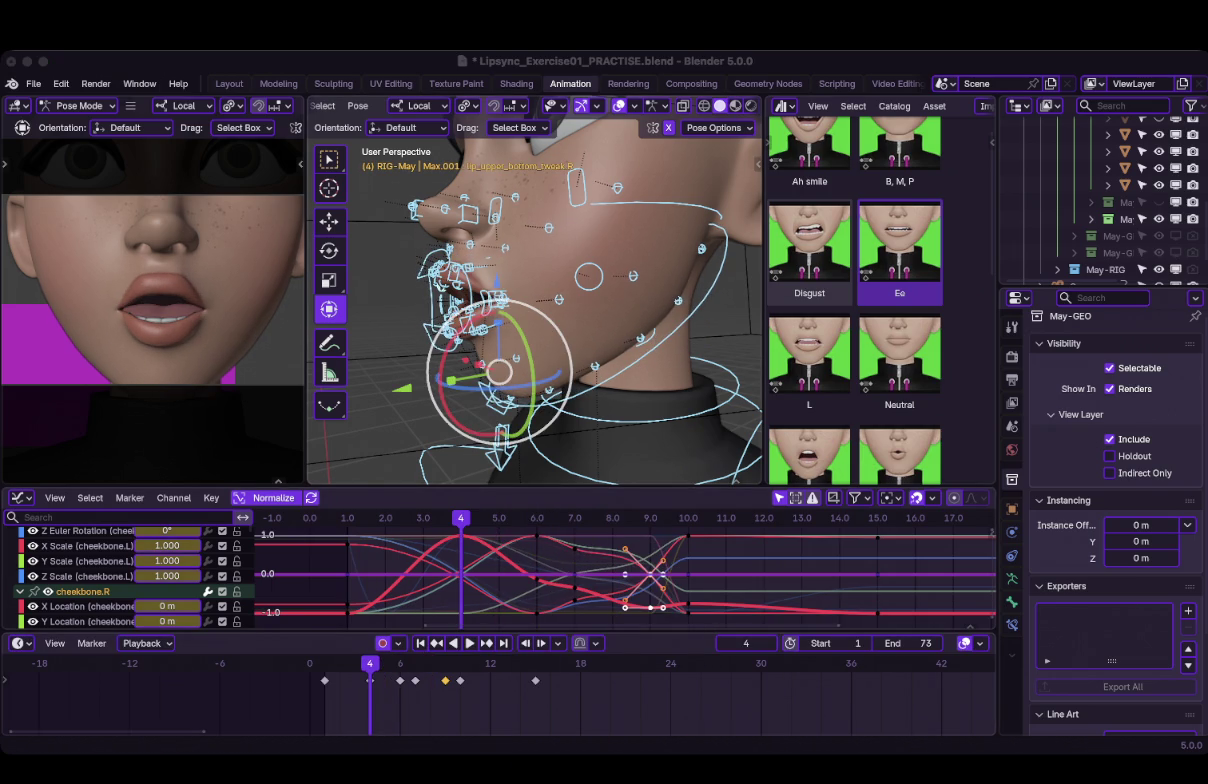
left_click(469, 643)
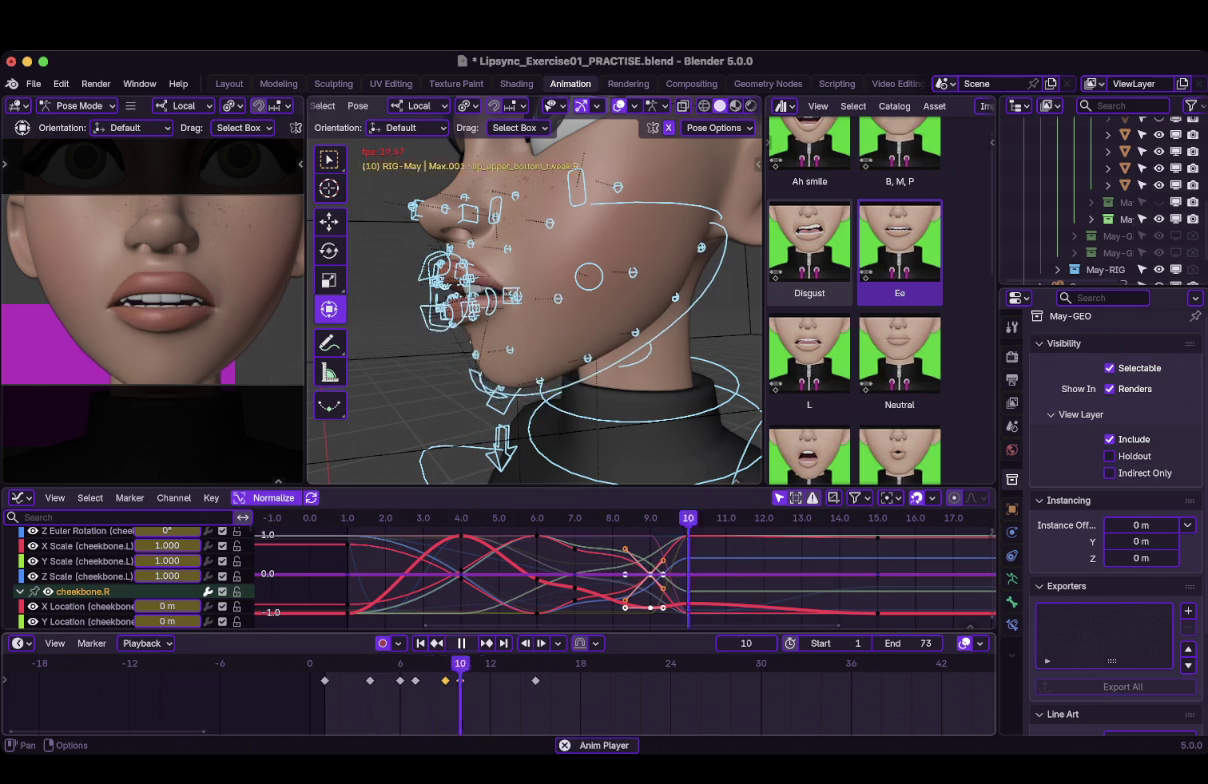
left_click(461, 643)
key("shift+Left")
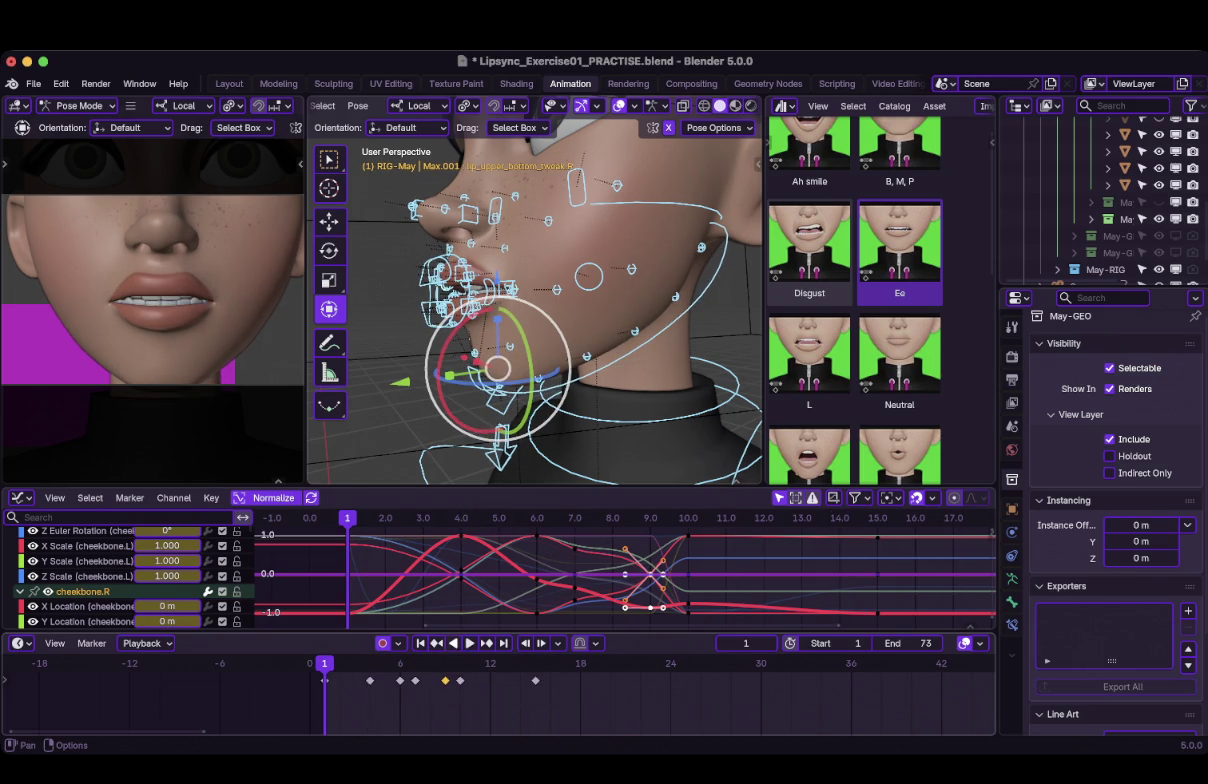
key("space")
key("space")
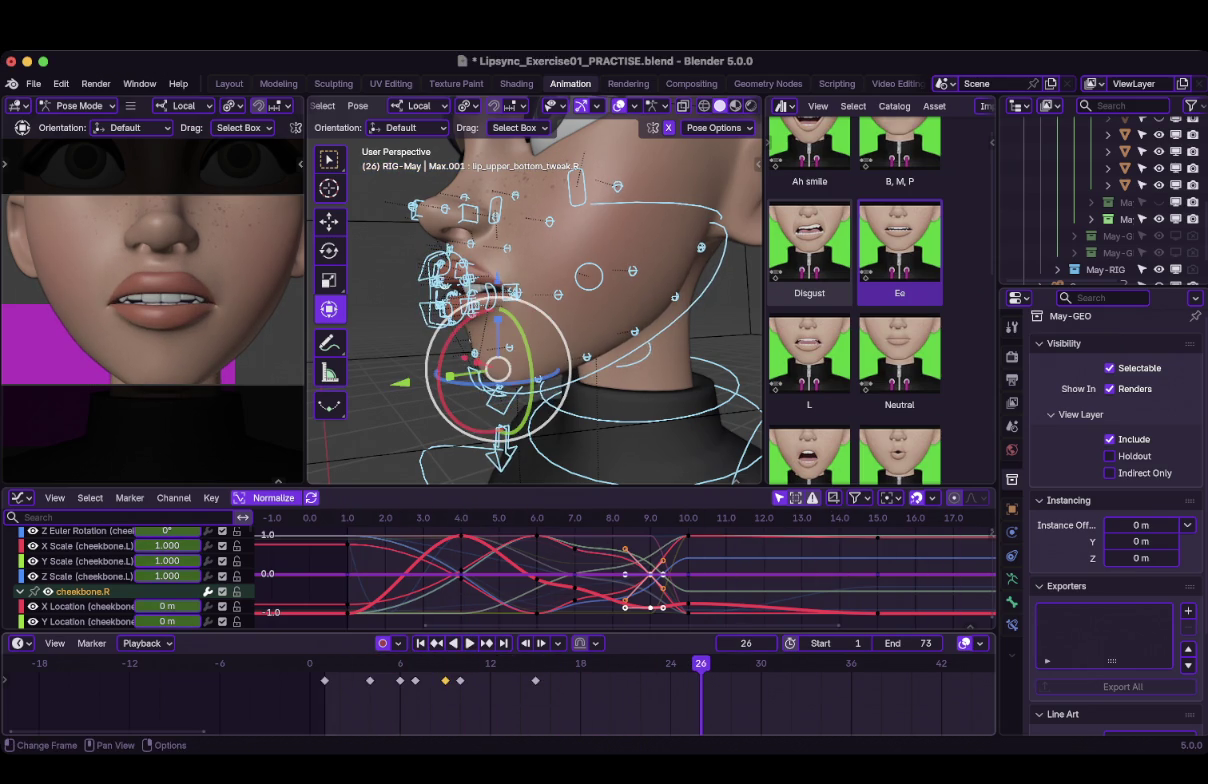
left_click(612, 517)
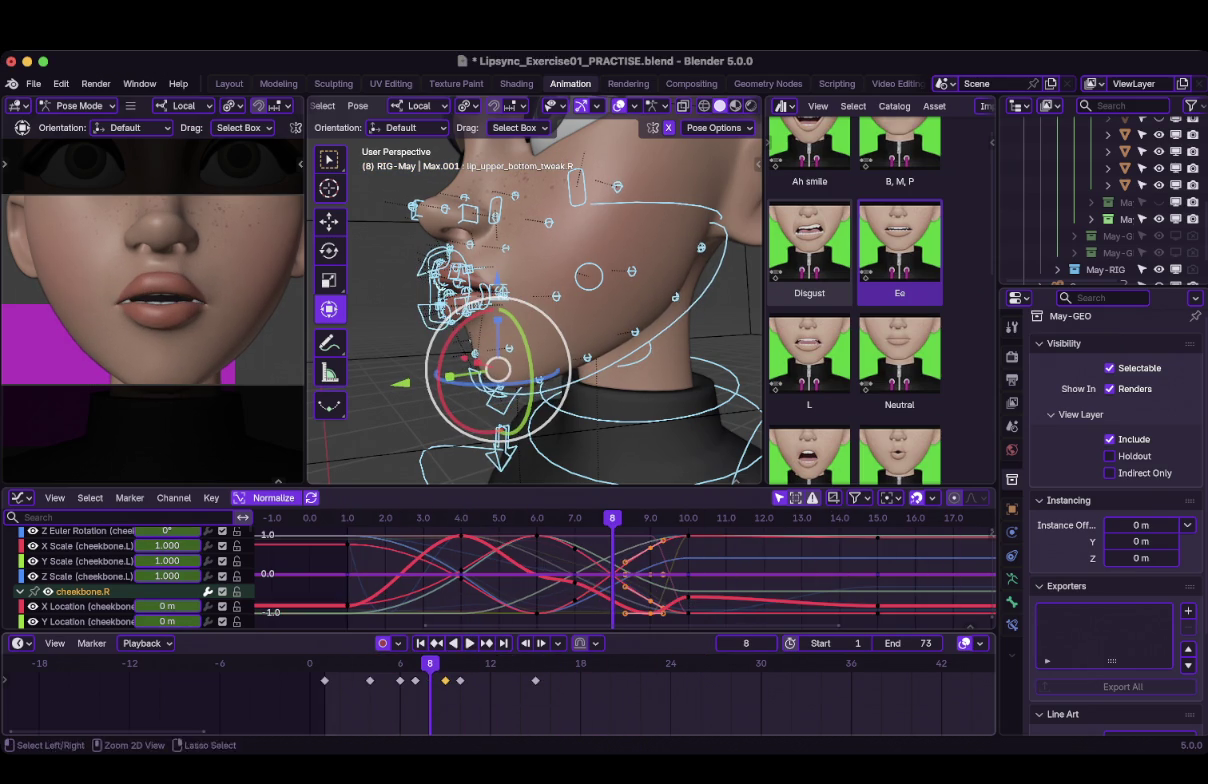
left_click_drag(612, 517, 423, 517)
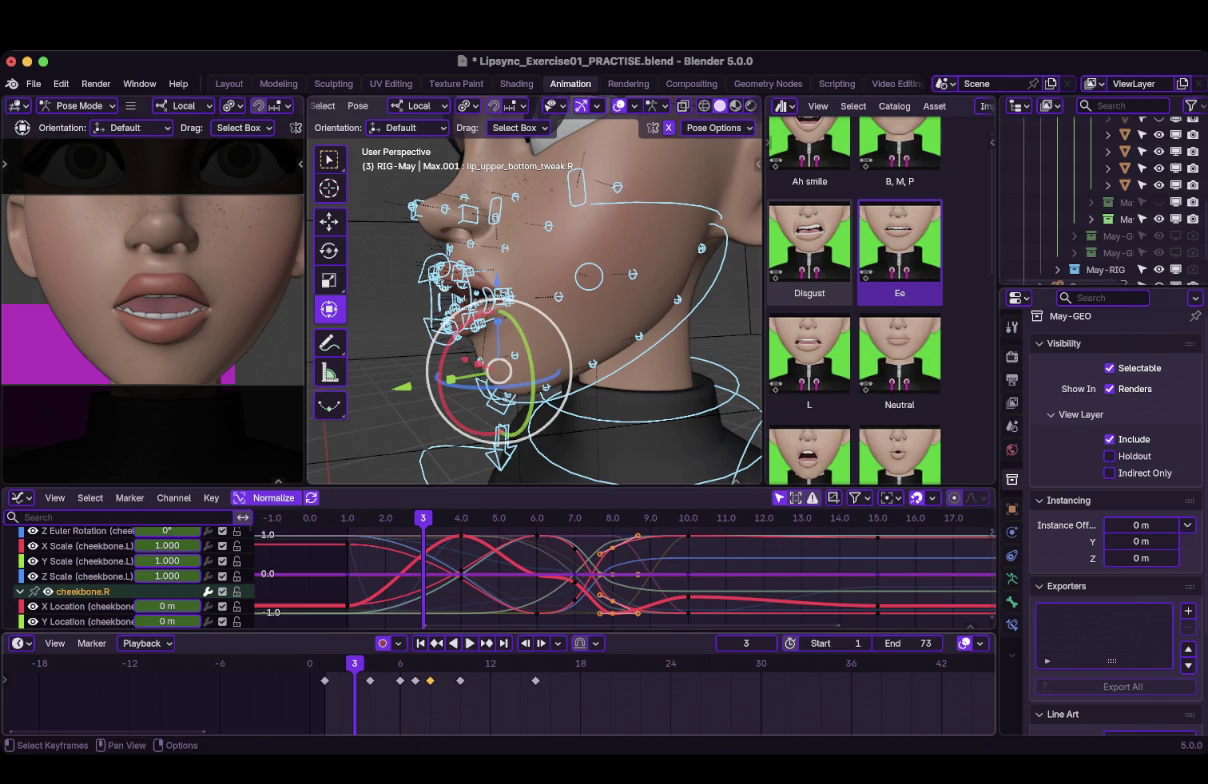
key("space")
mouse_move(499, 517)
left_mouse_down()
mouse_move(650, 517)
mouse_move(612, 517)
left_mouse_up()
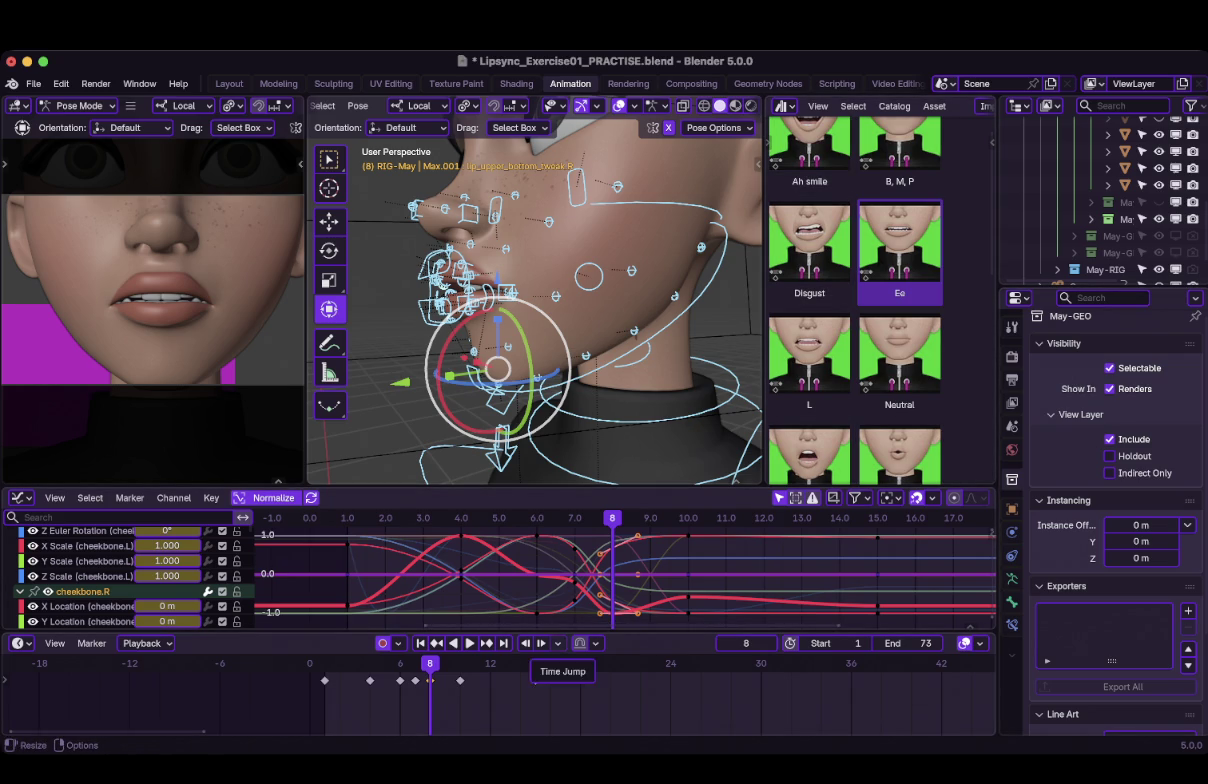
key("shift+Left")
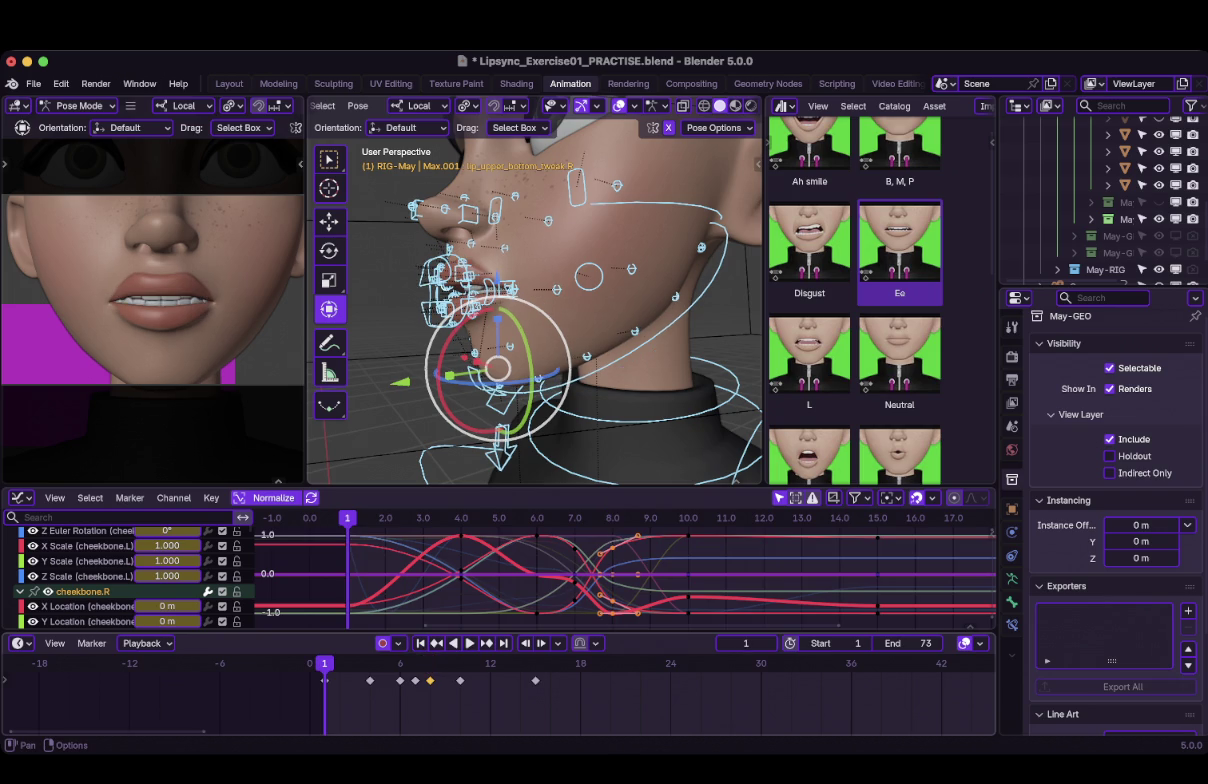
left_click(469, 643)
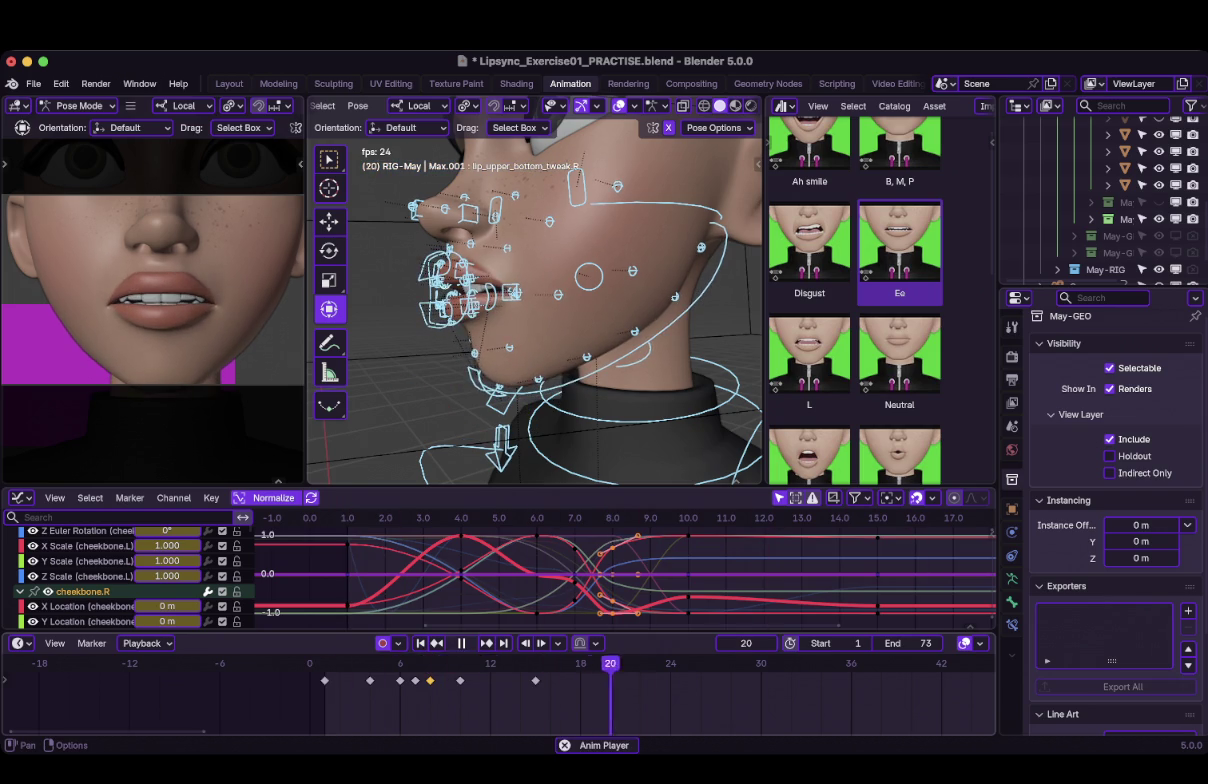
key("space")
key("shift+Left")
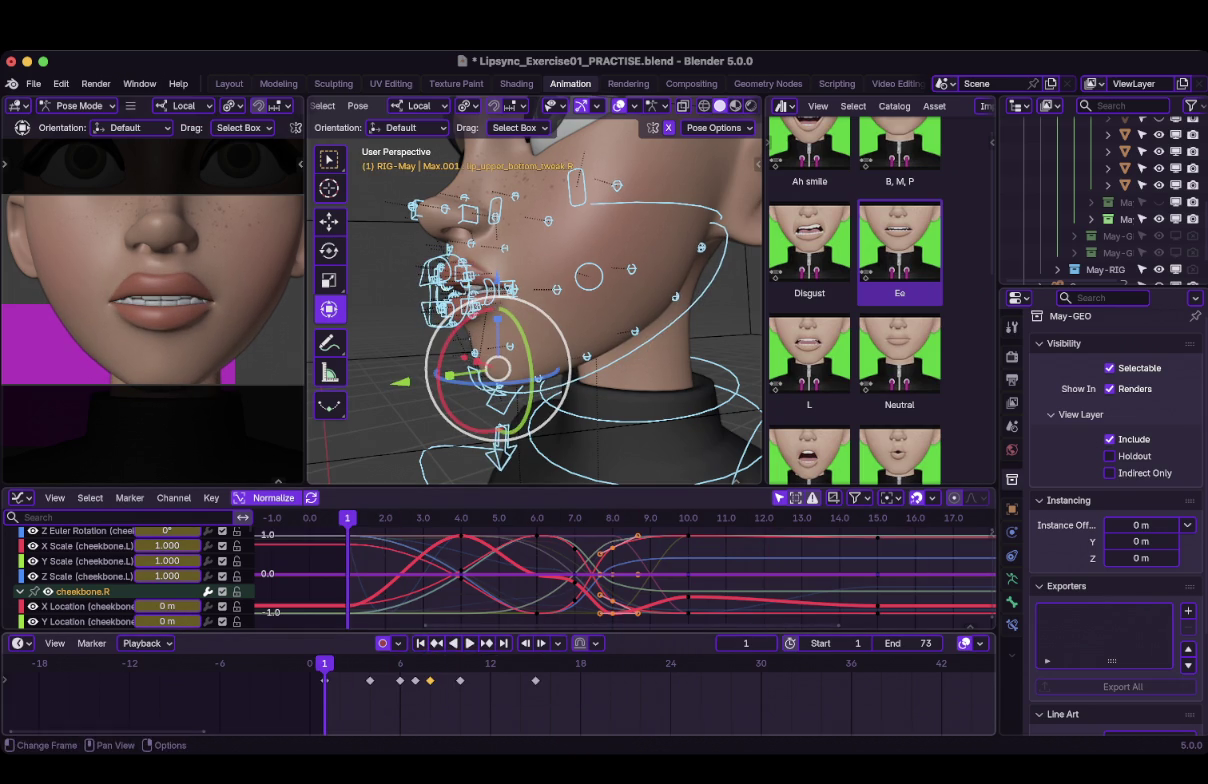
left_click_drag(324, 680, 535, 680)
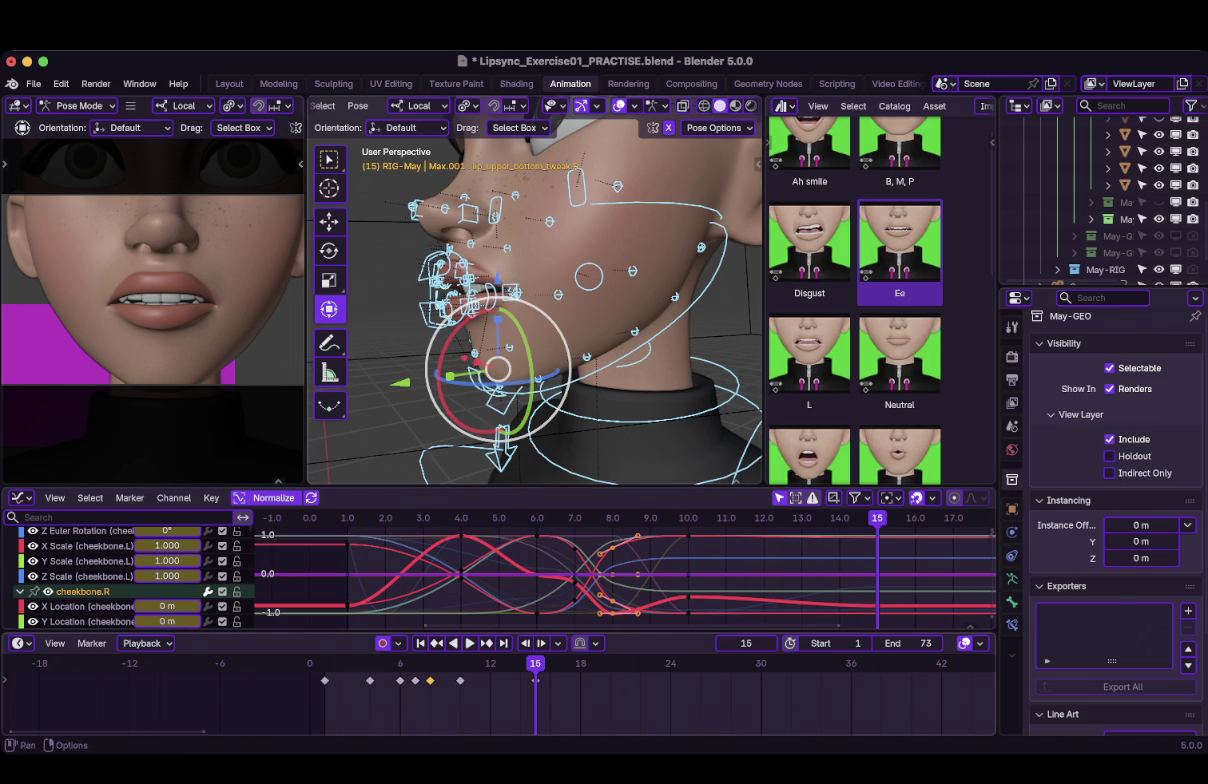
left_click(370, 663)
key("space")
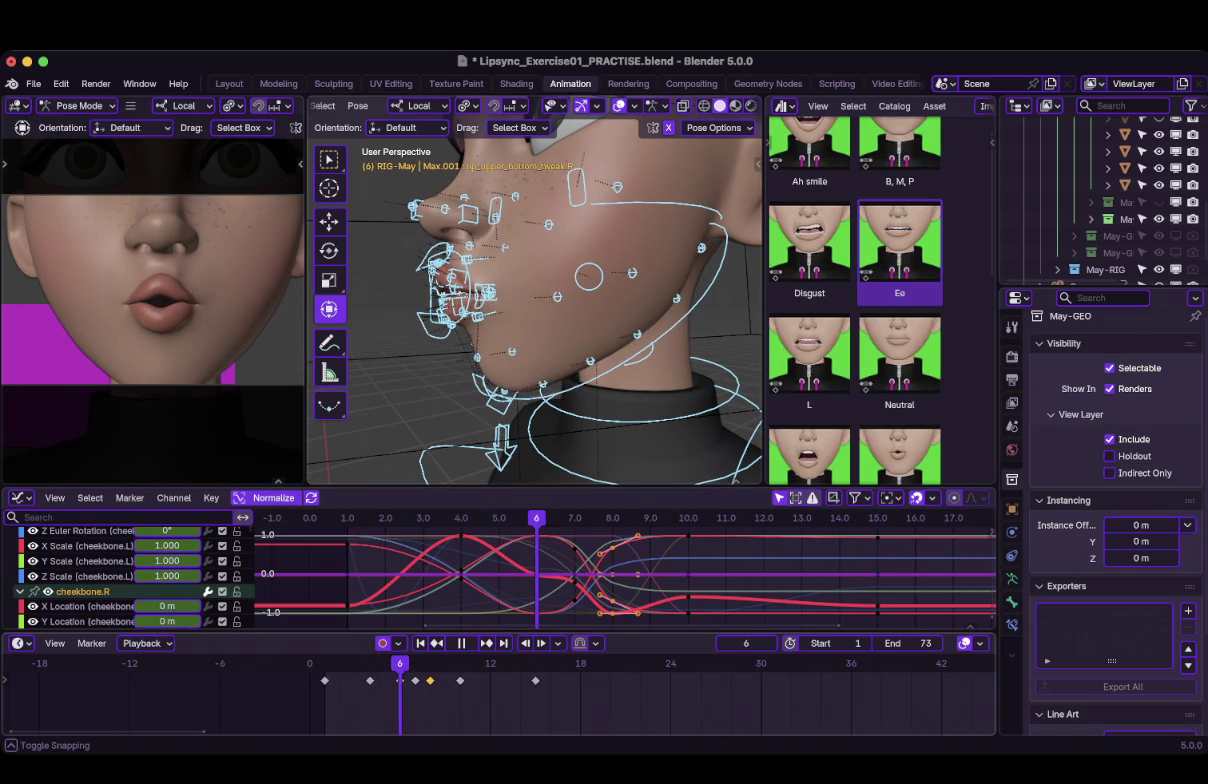
key("space")
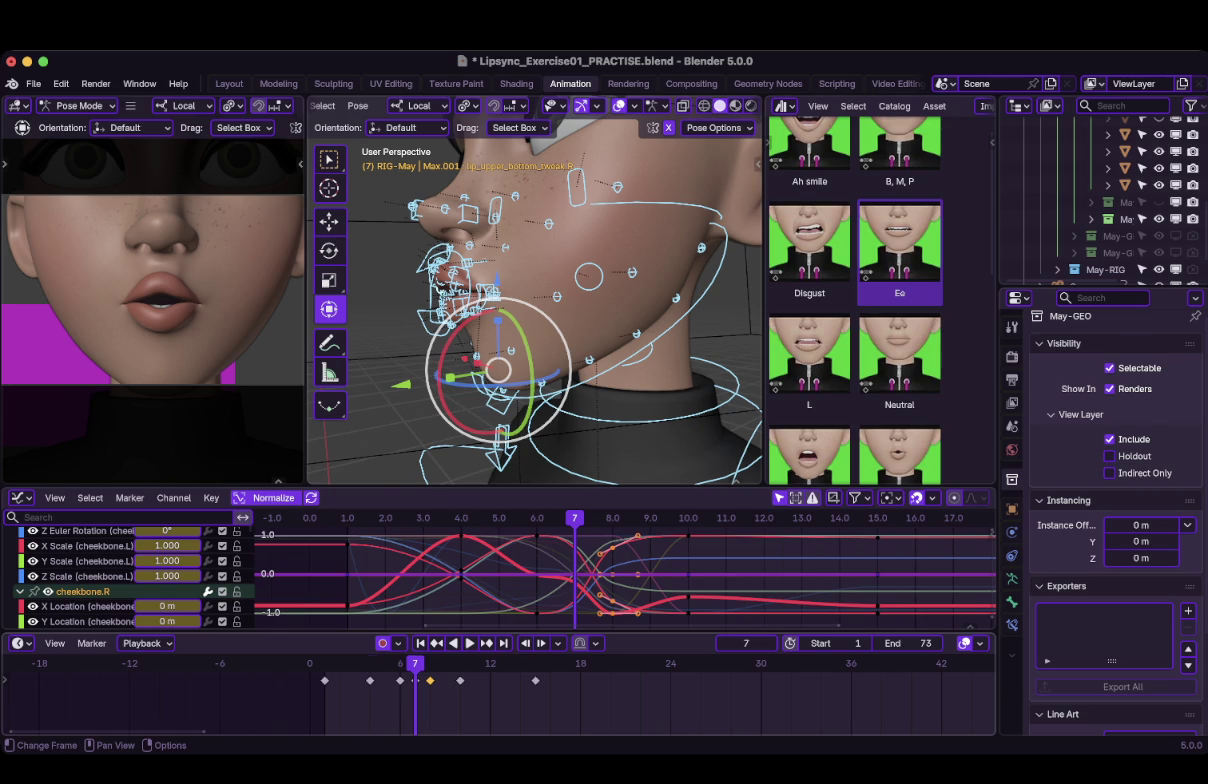
key("Left")
key("Left")
key("Left")
key("Right")
key("Right")
key("Right")
key("Left")
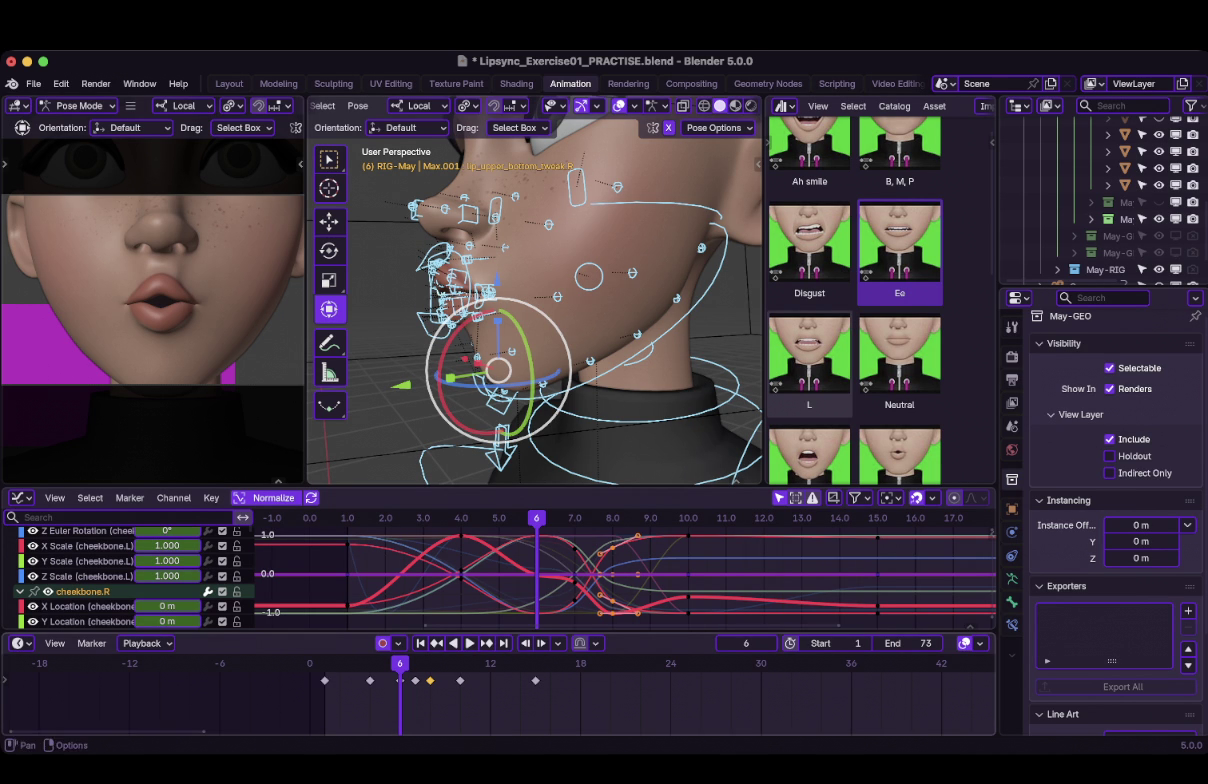
key("space")
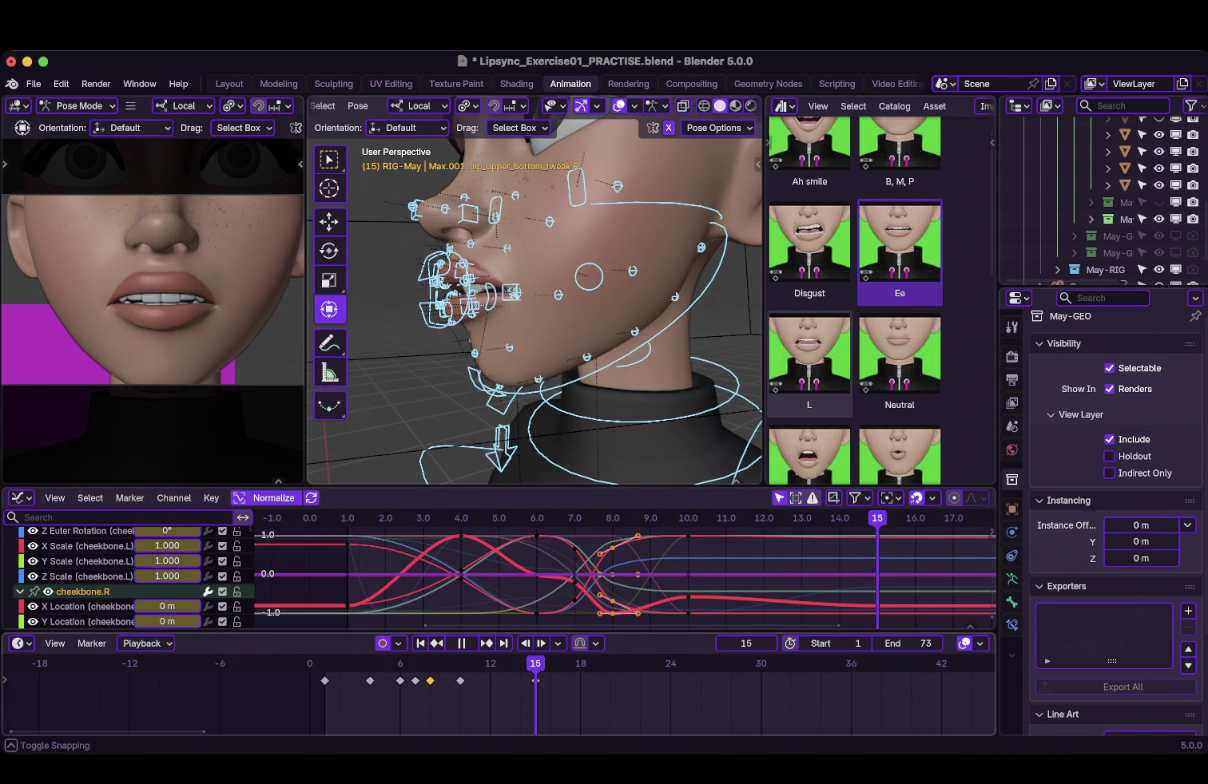
key("space")
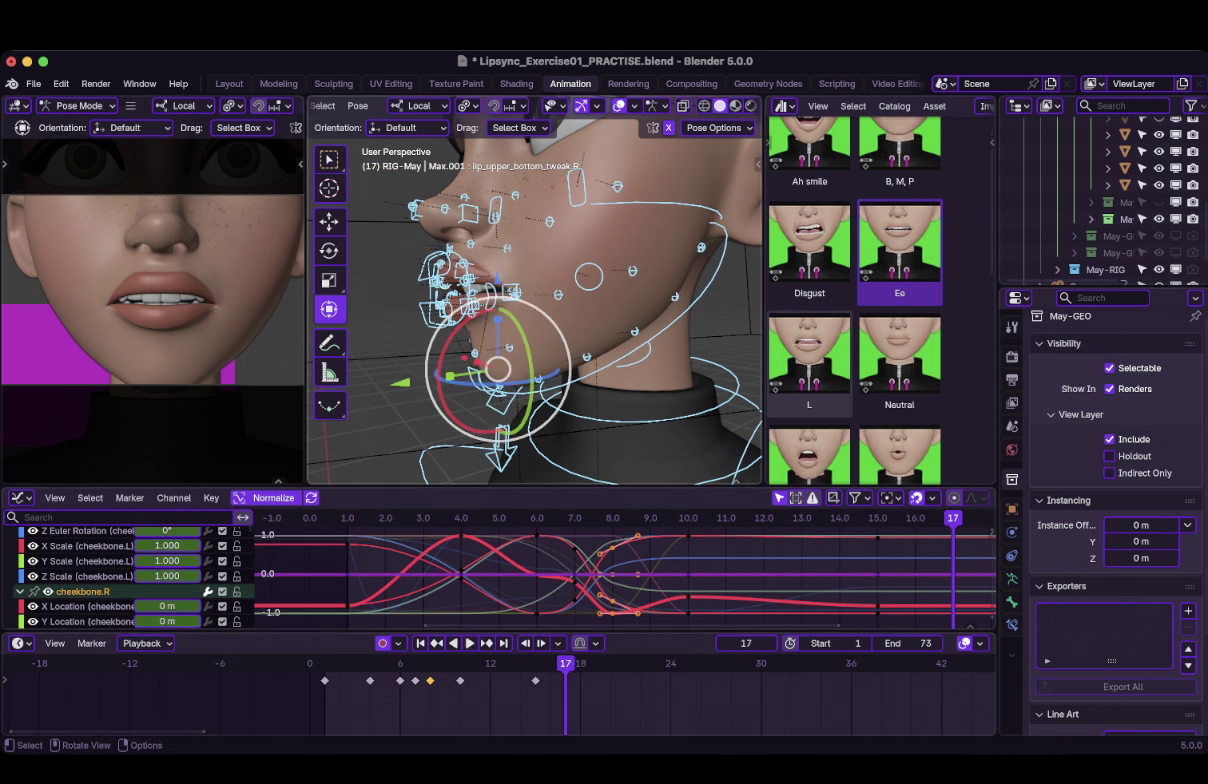
left_click(601, 265)
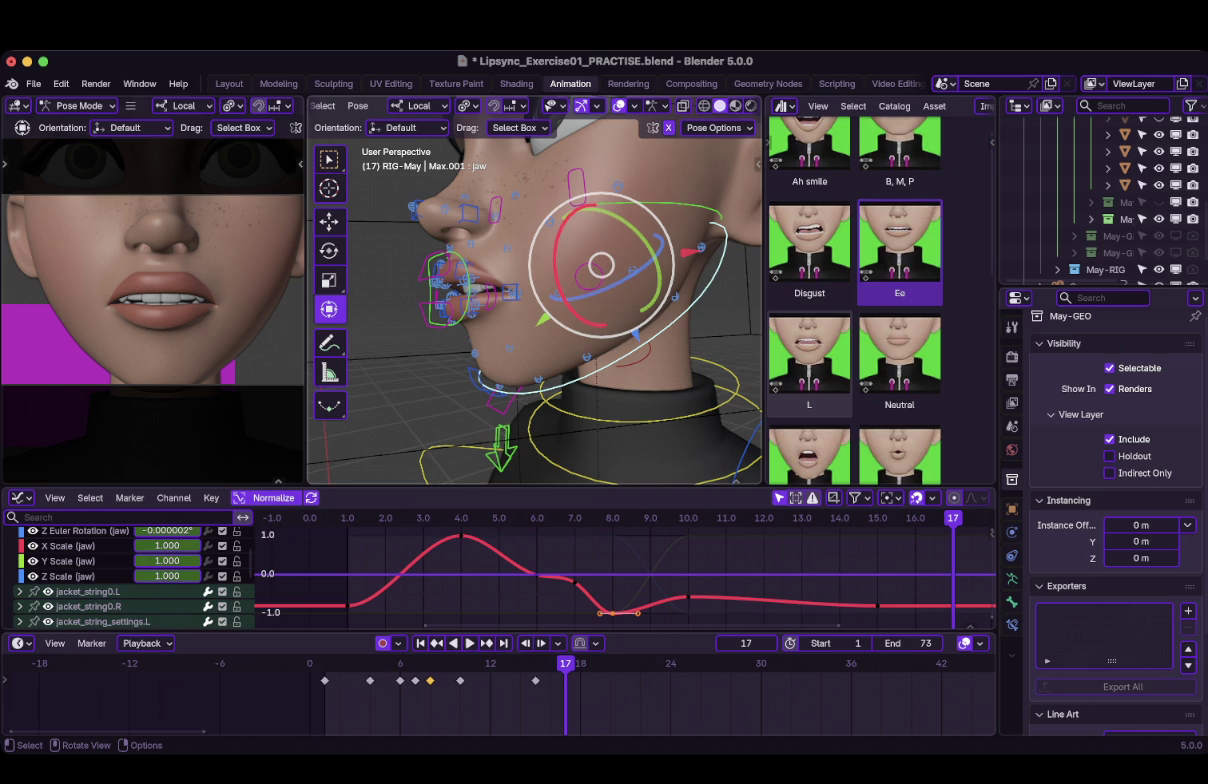
Rotate May's jaw slightly further at frame 17 so her lips part over her teeth.
left_click_drag(557, 262, 549, 264)
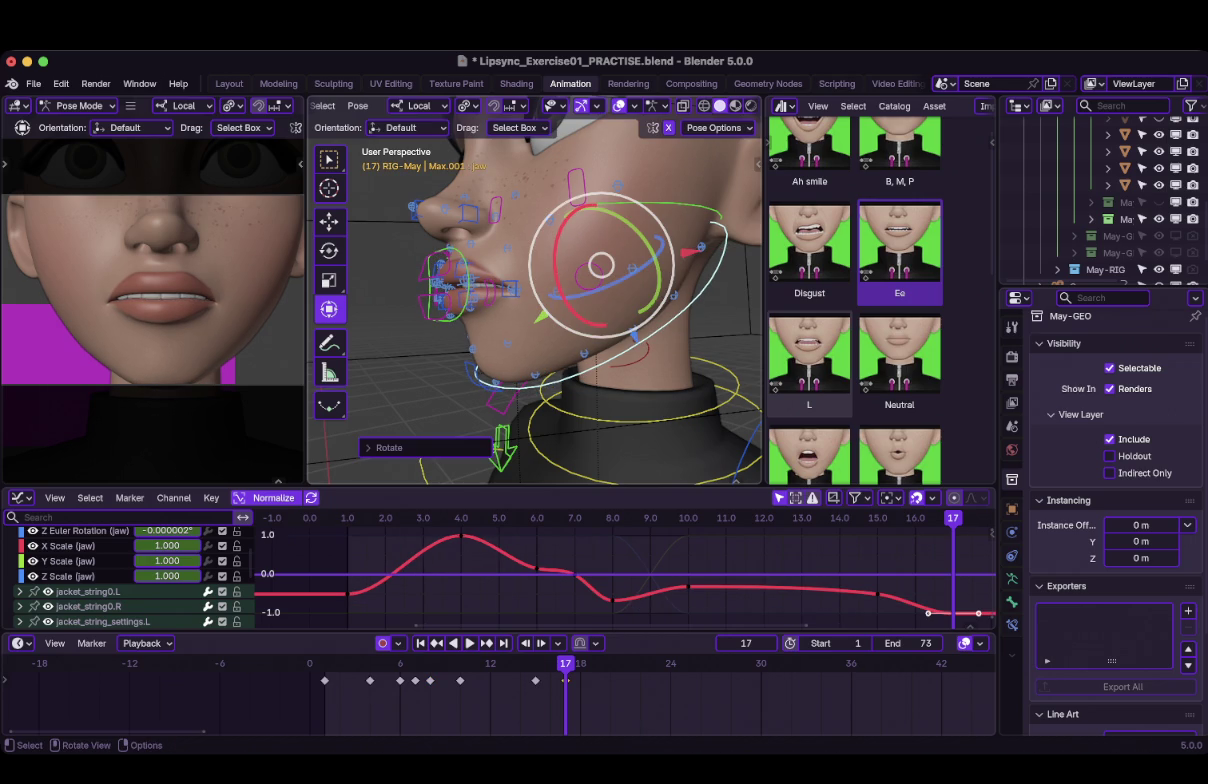
left_click_drag(575, 315, 578, 317)
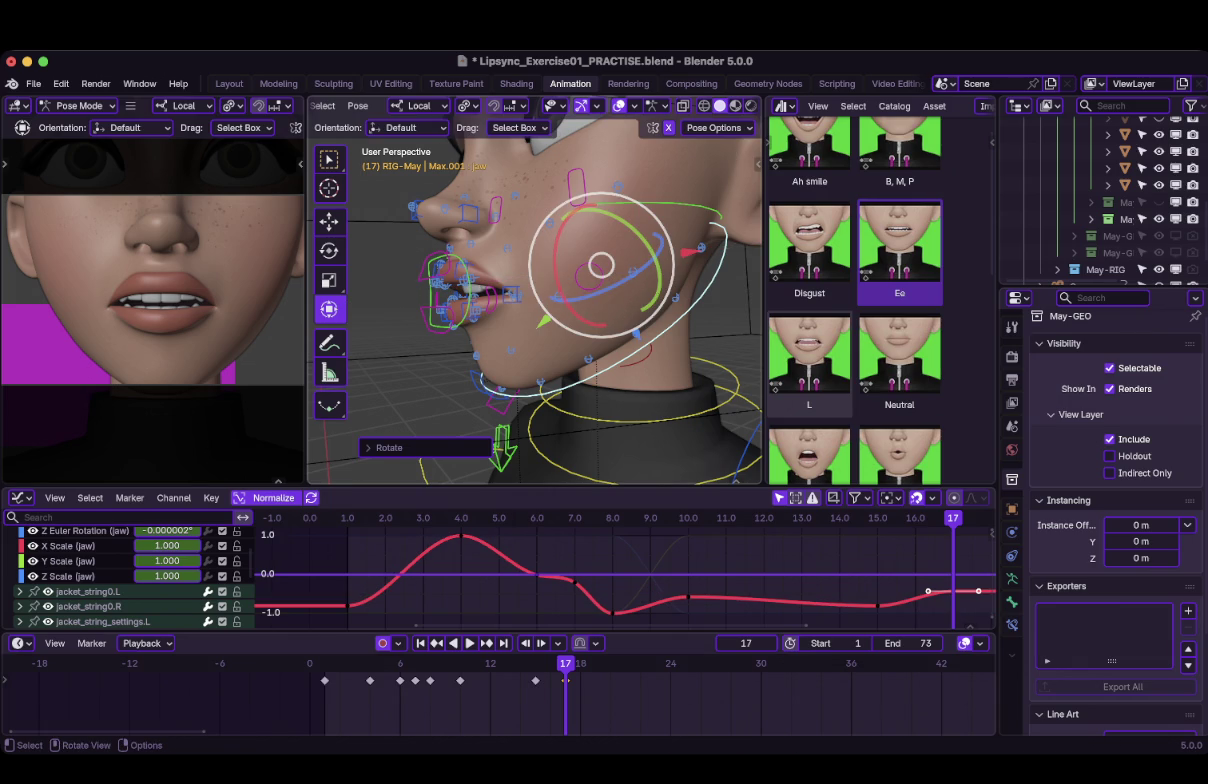
mouse_move(520, 330)
middle_mouse_down()
mouse_move(600, 330)
mouse_move(525, 340)
middle_mouse_up()
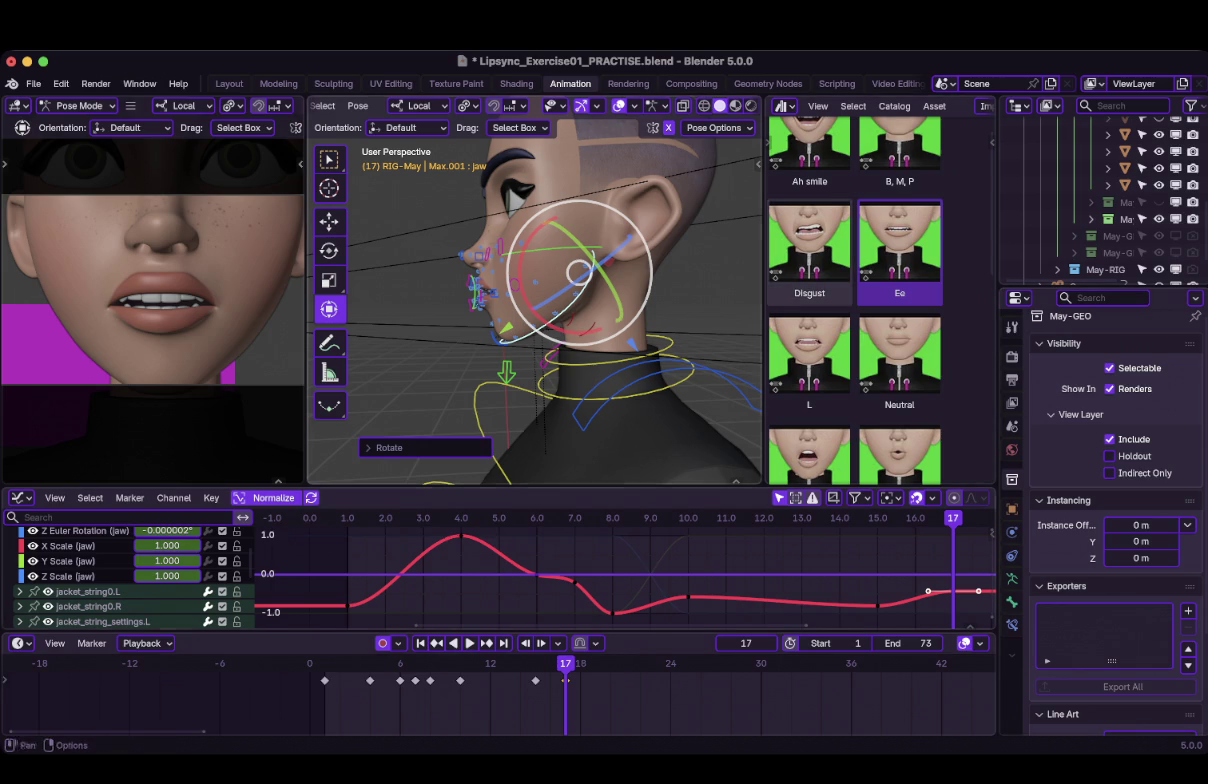
Go to frame 26, select every face-rig bone and key the whole pose.
left_click(731, 700)
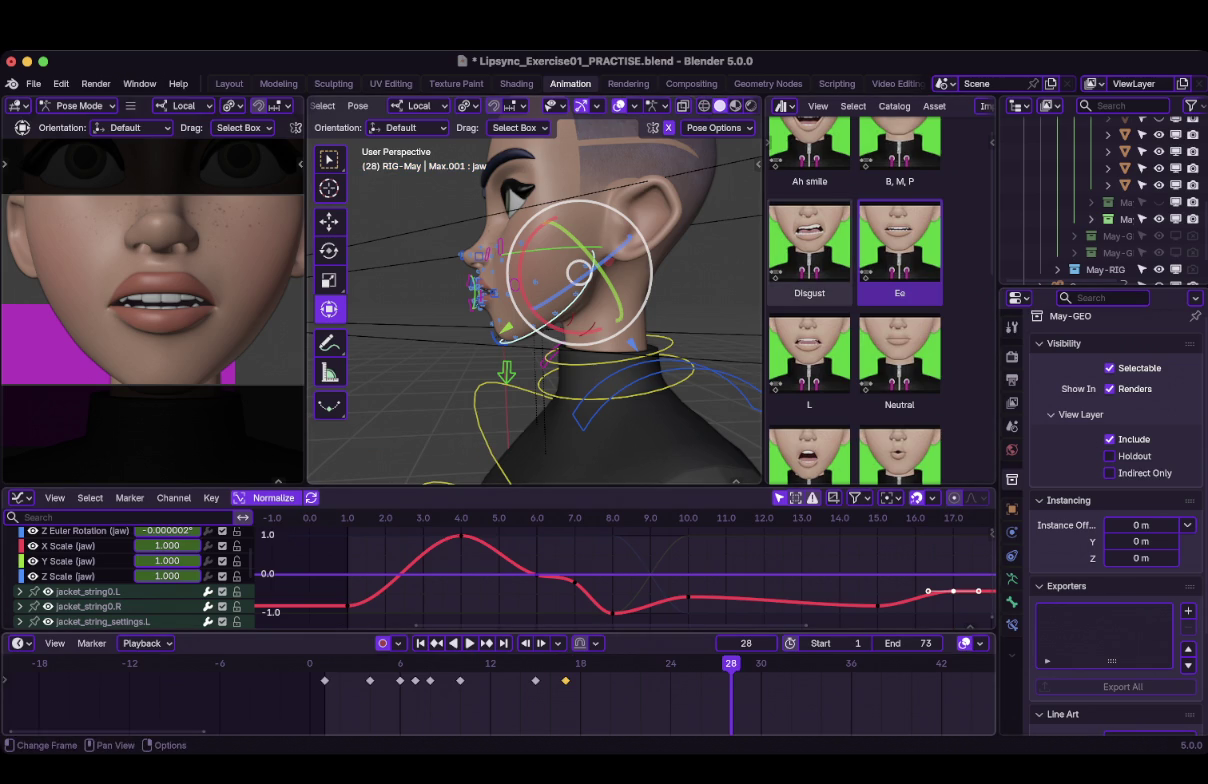
key("Left")
key("Left")
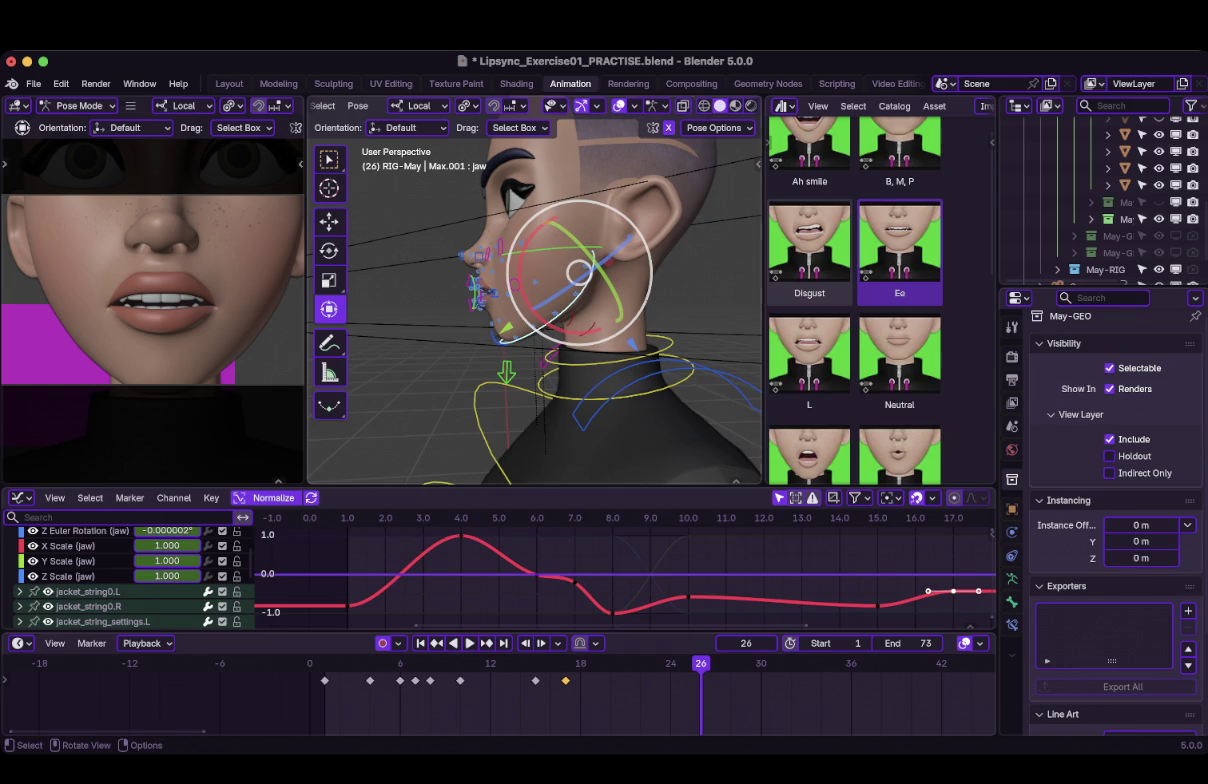
key("alt+a")
key("a")
key("i")
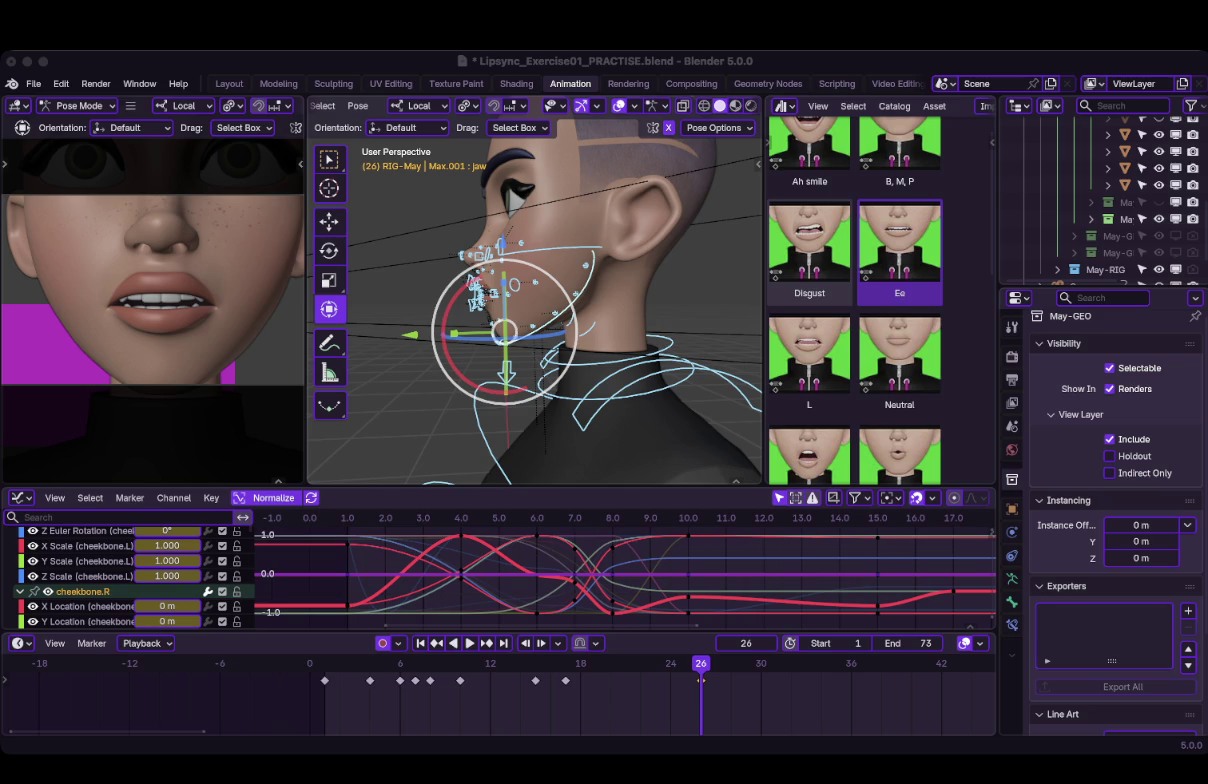
Switch between open application windows with Super+Tab.
key("super+Tab")
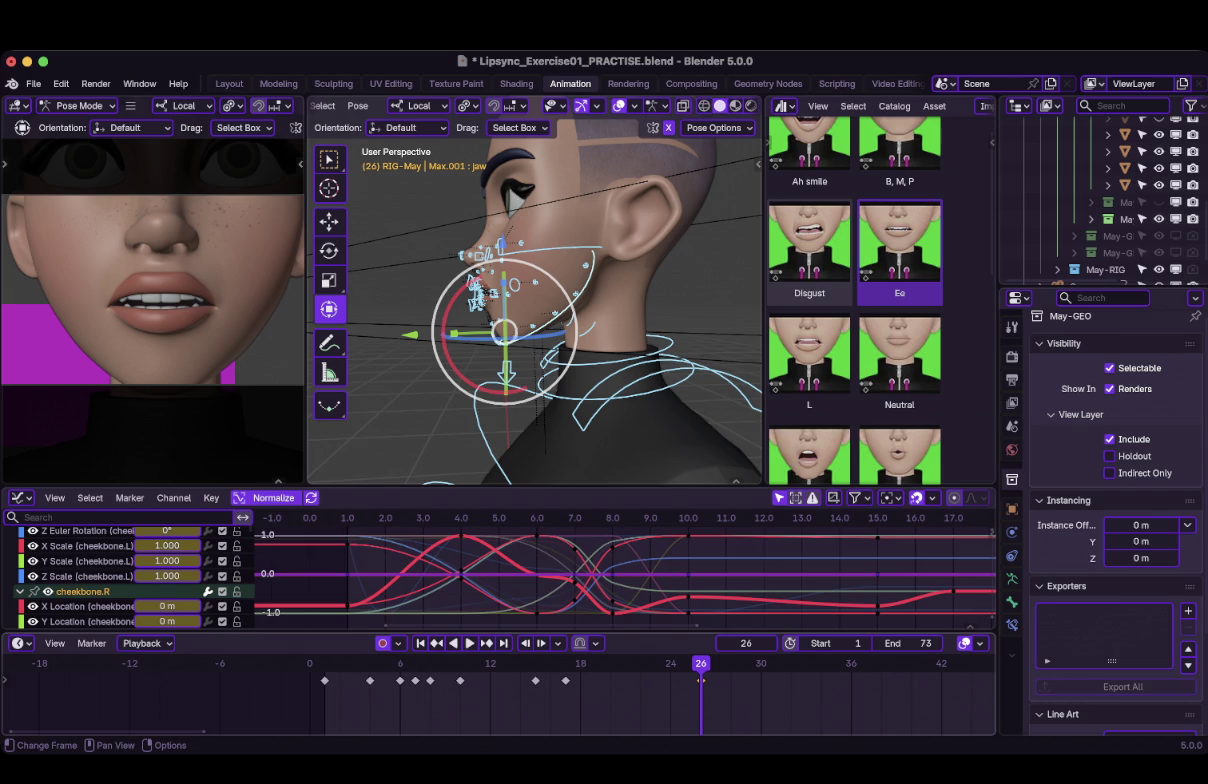
key("super+Tab")
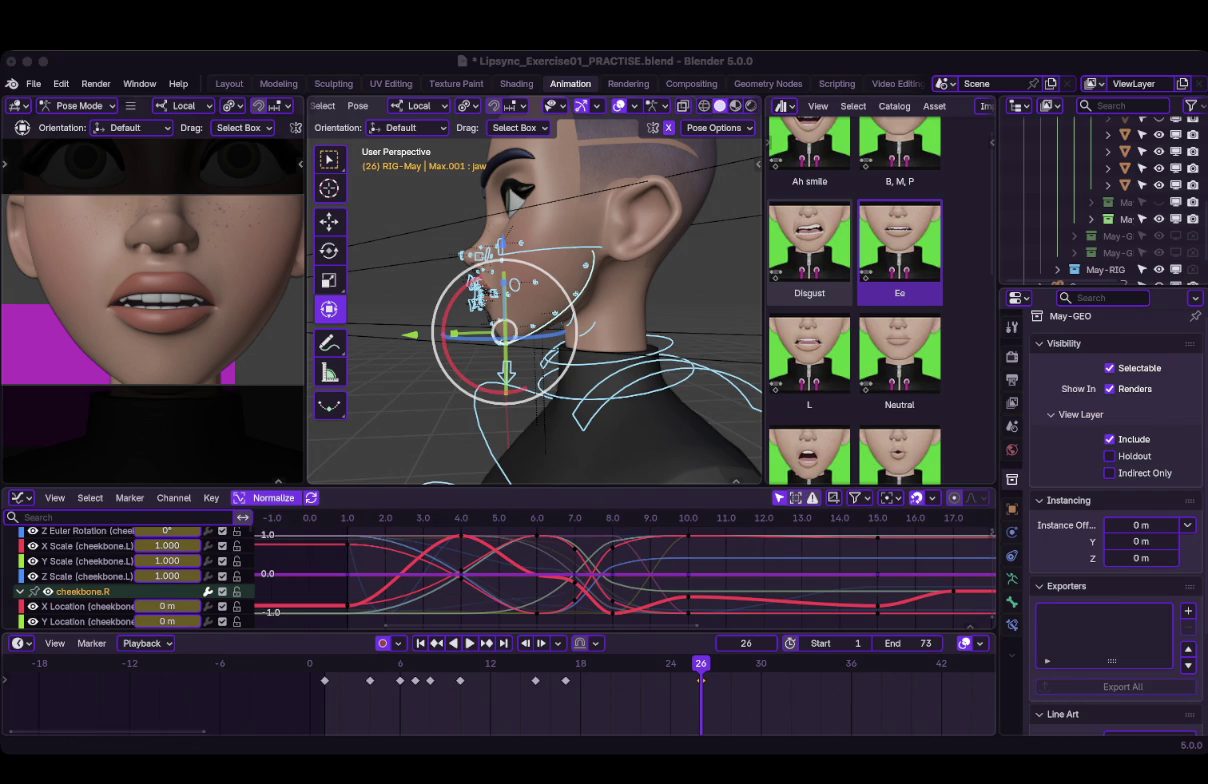
key("super+Tab")
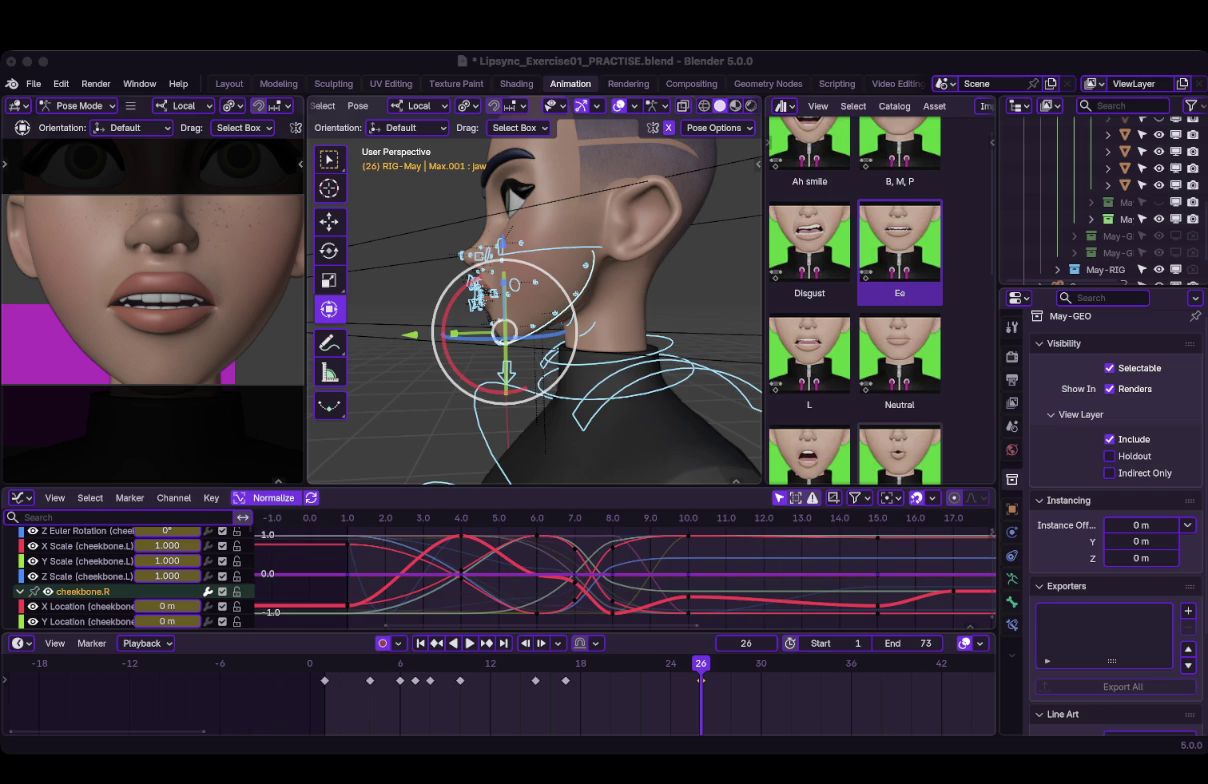
Copy the frame-6 keys and paste them onto frame 26.
left_click(400, 663)
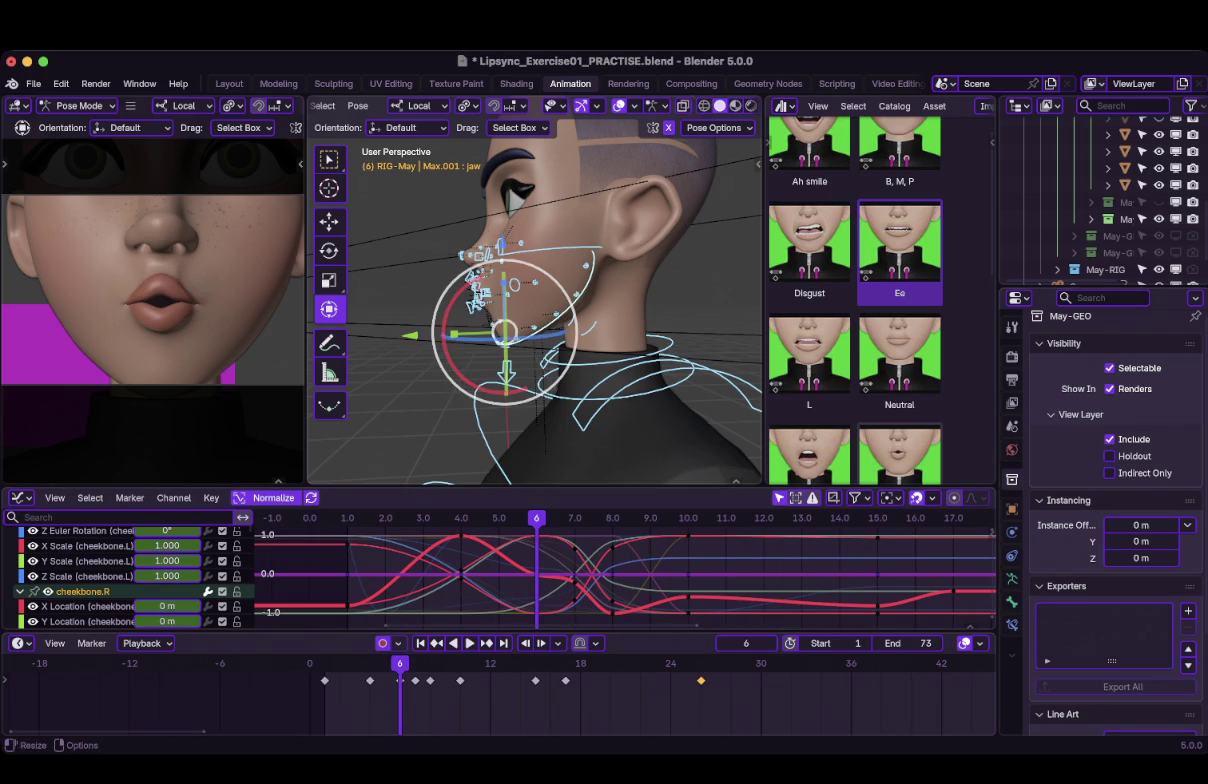
middle_click_drag(520, 313, 546, 313)
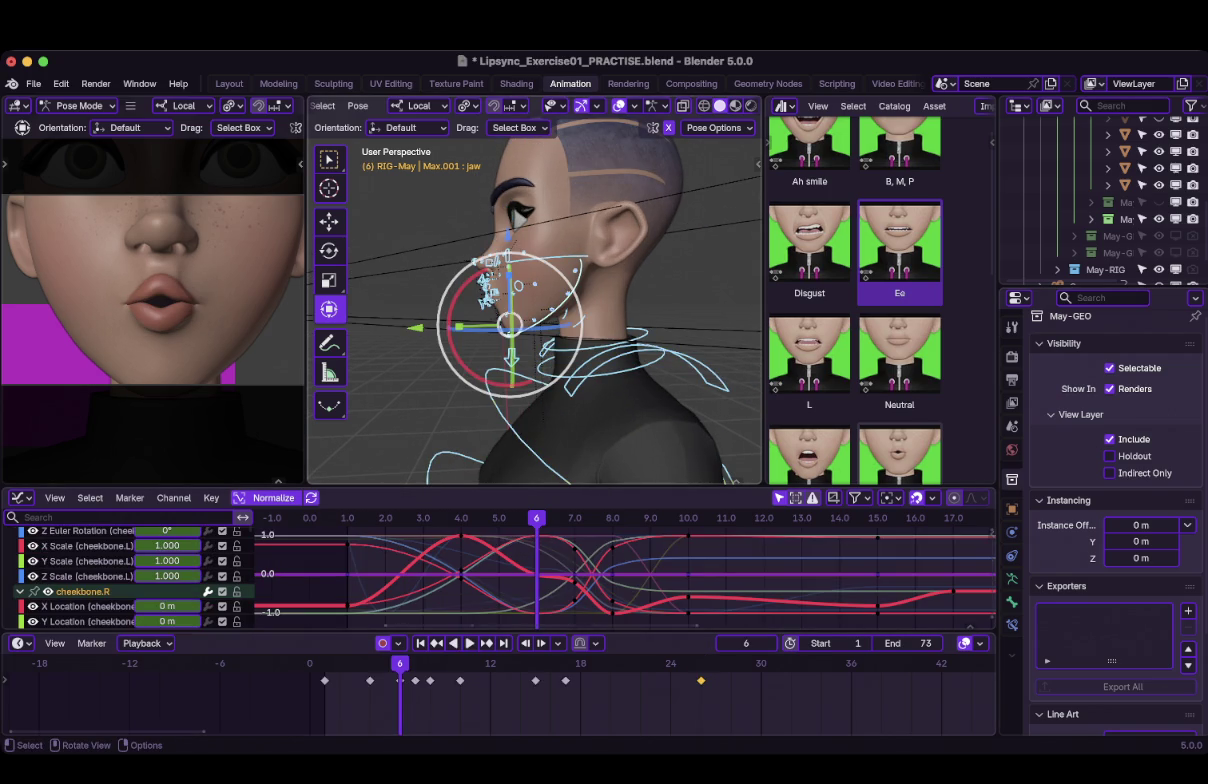
left_click(400, 680)
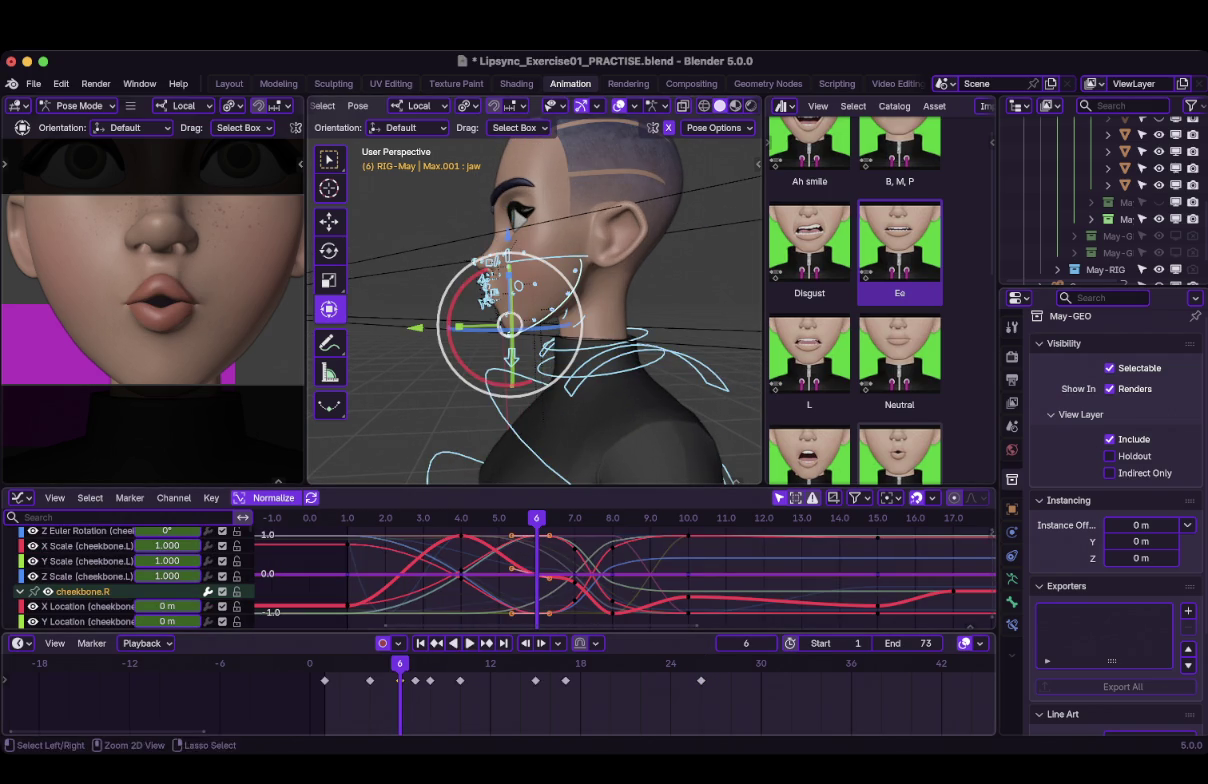
left_click(701, 663)
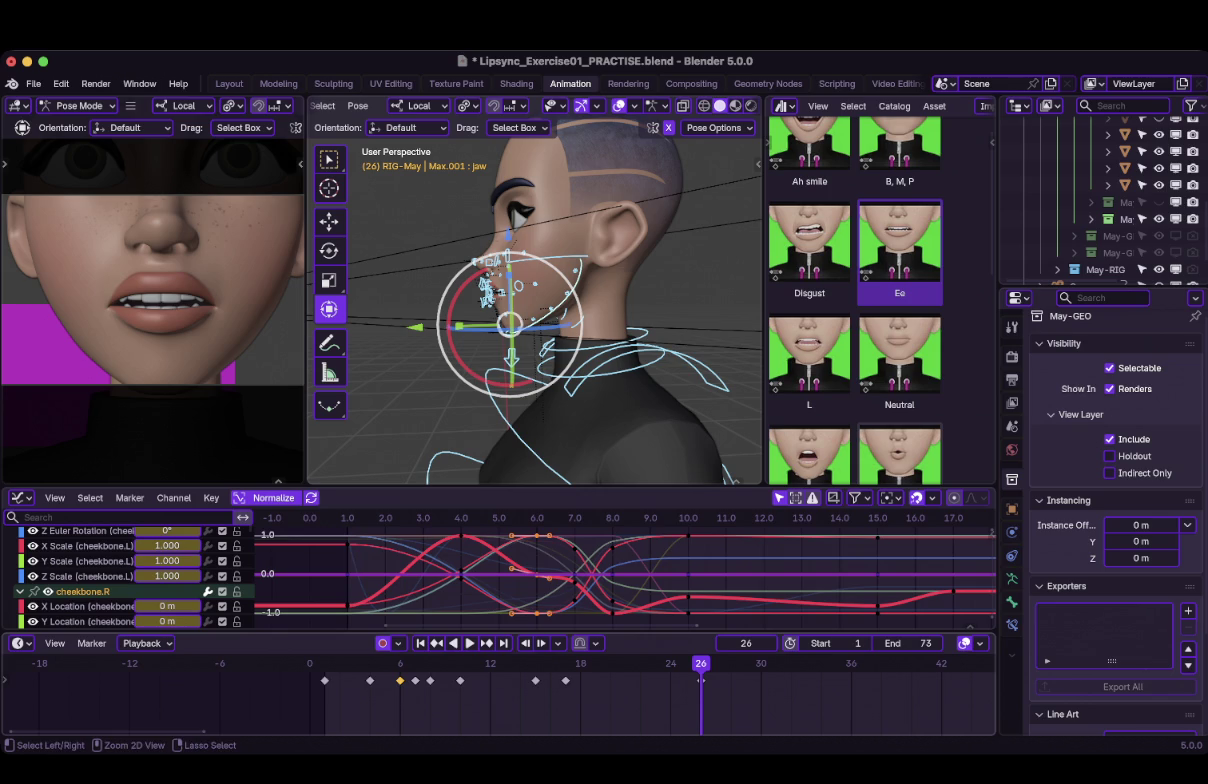
key("ctrl+v")
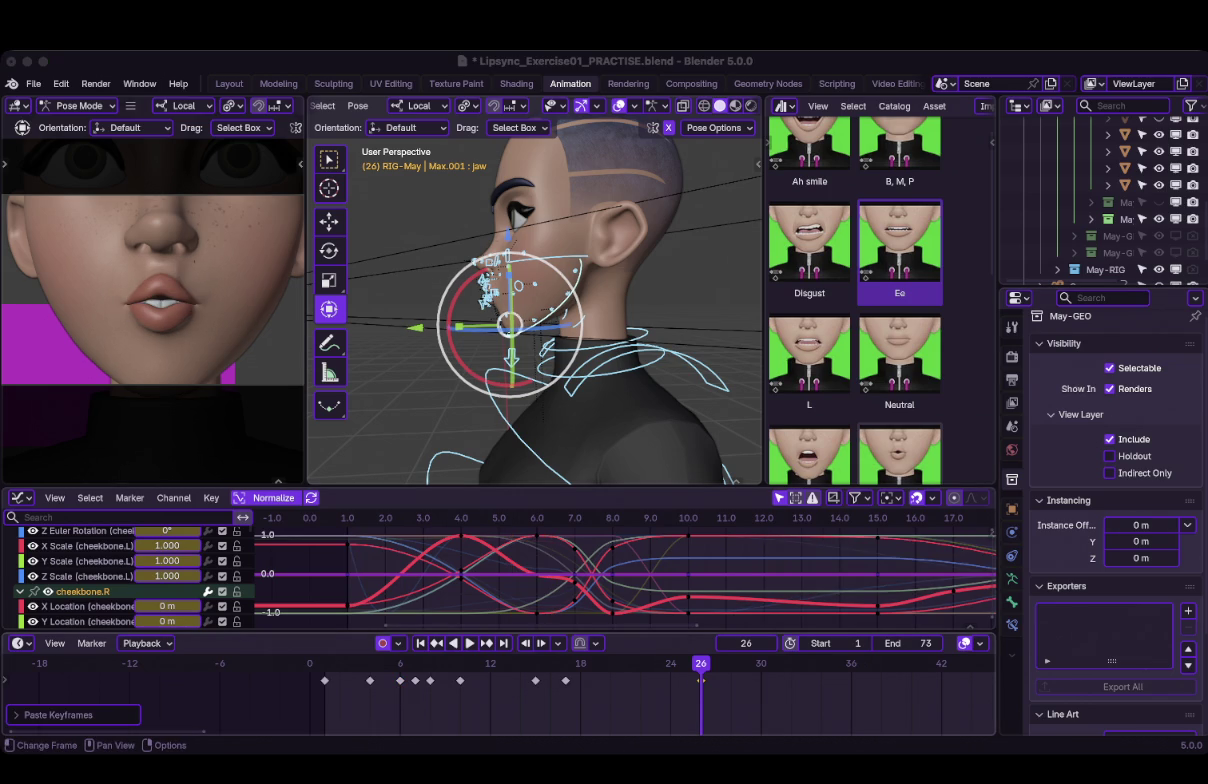
Preview the lip sync forward from frame 6 and backward to 26, then deselect the jaw.
key("Left")
key("Right")
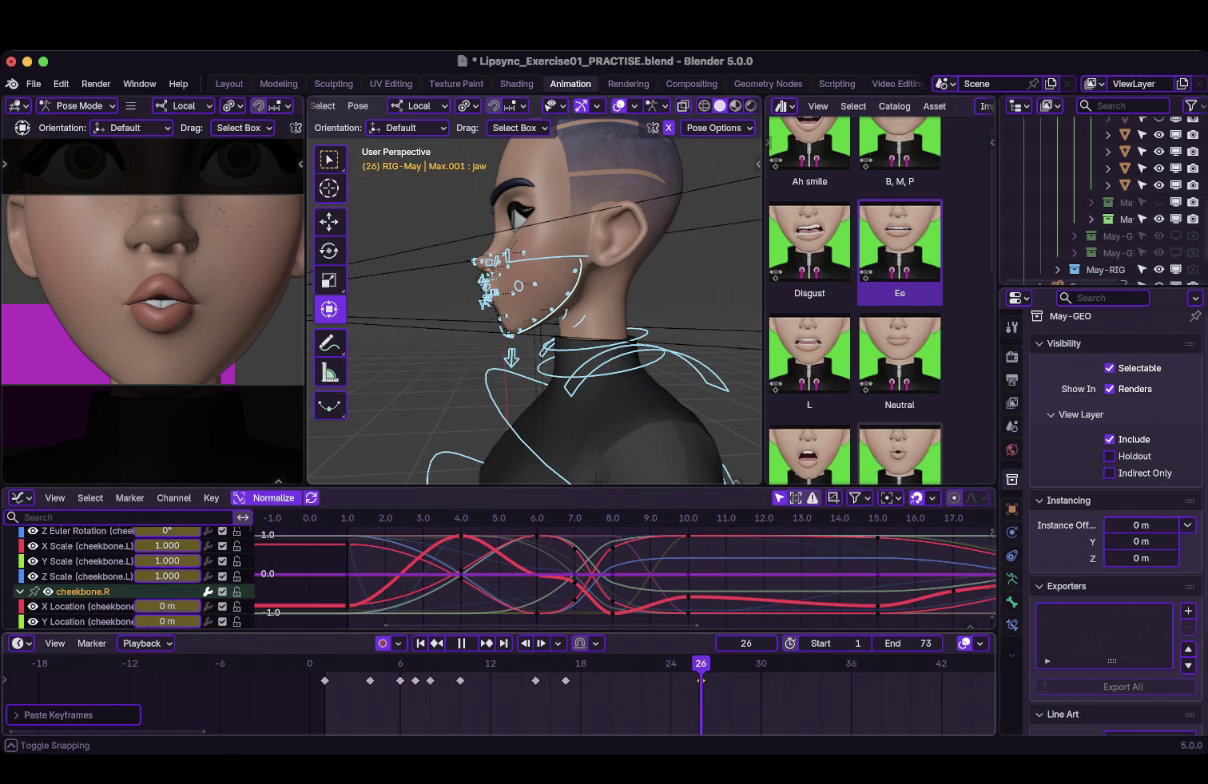
key("Left")
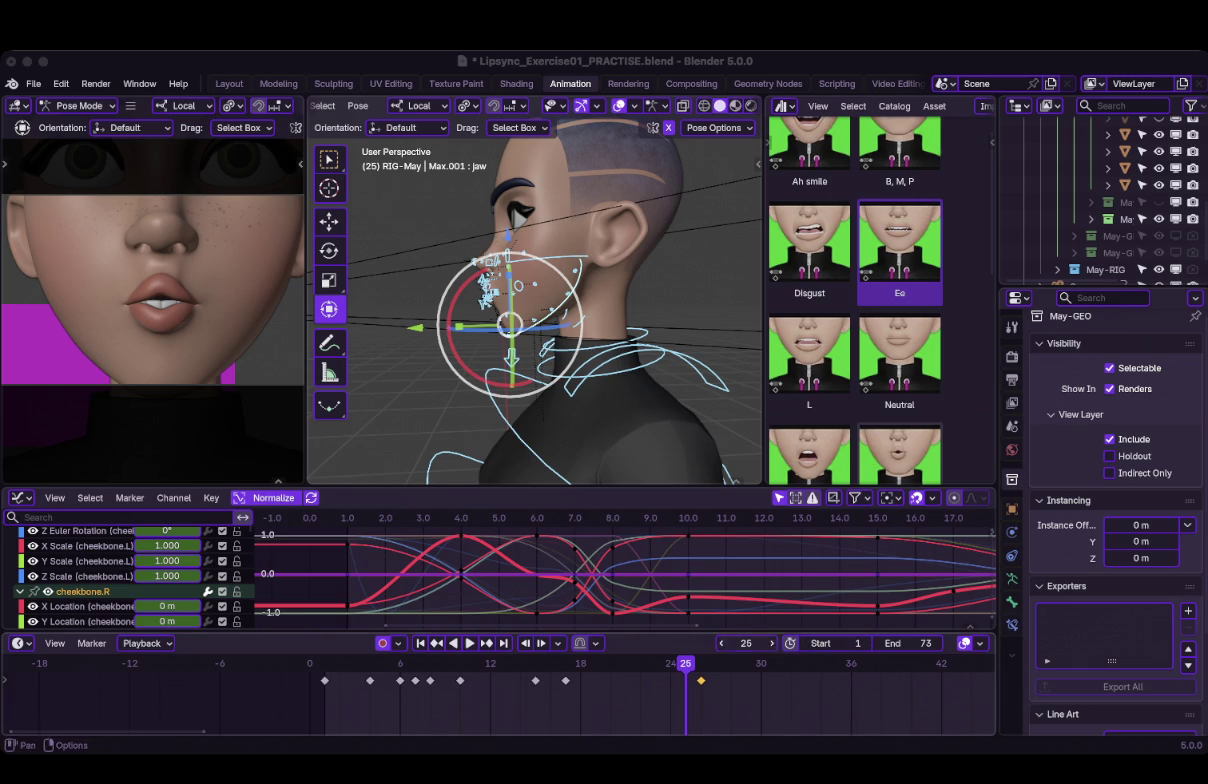
key("space")
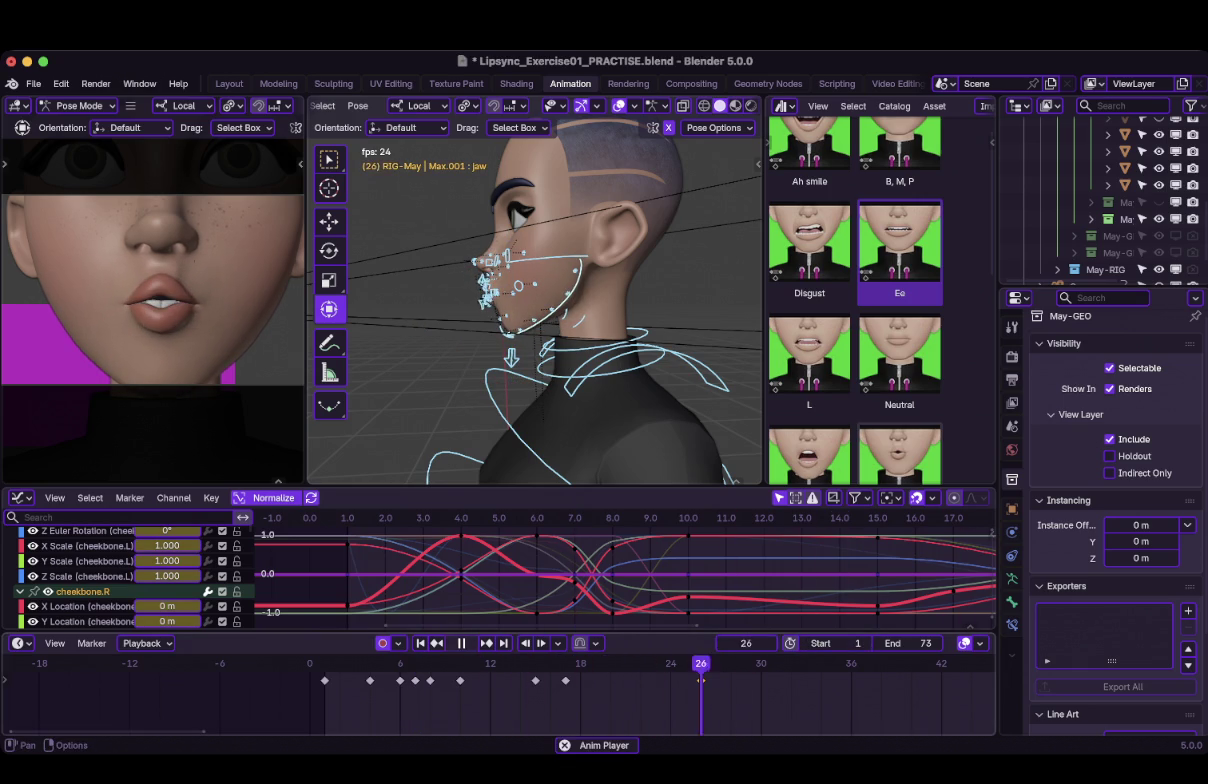
key("space")
left_click(400, 690)
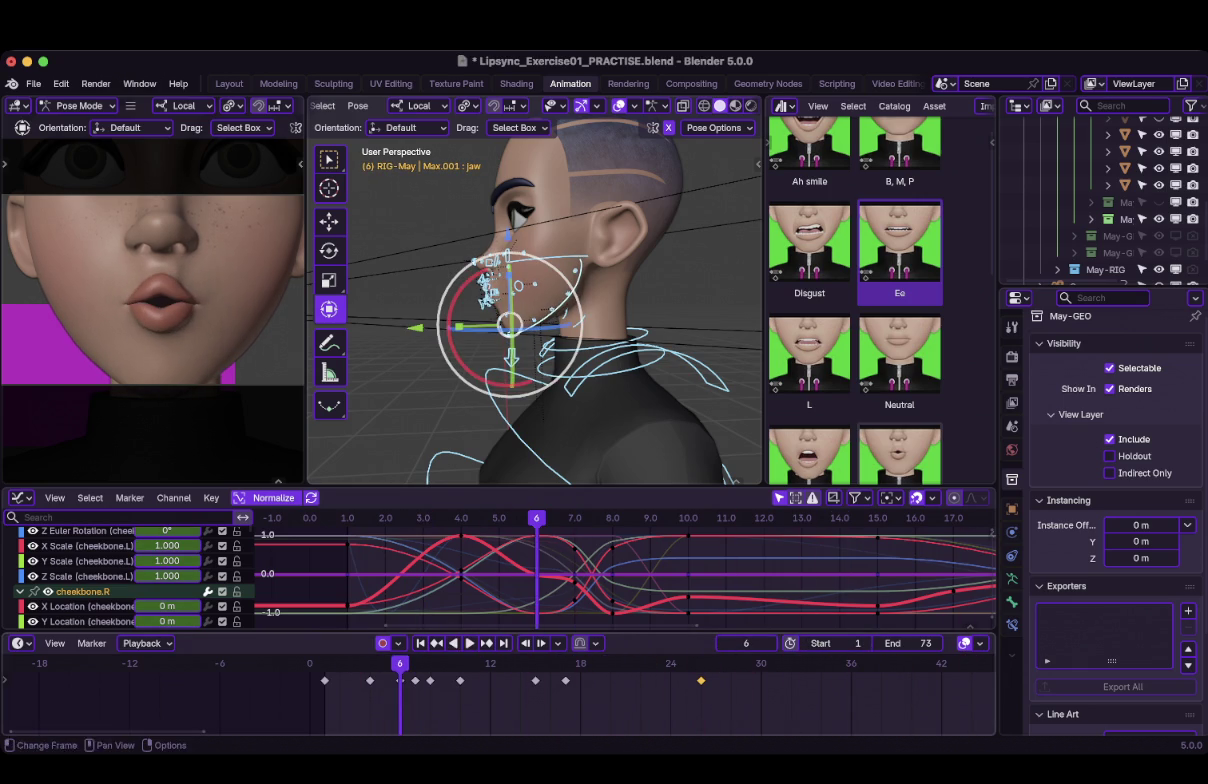
key("space")
key("space")
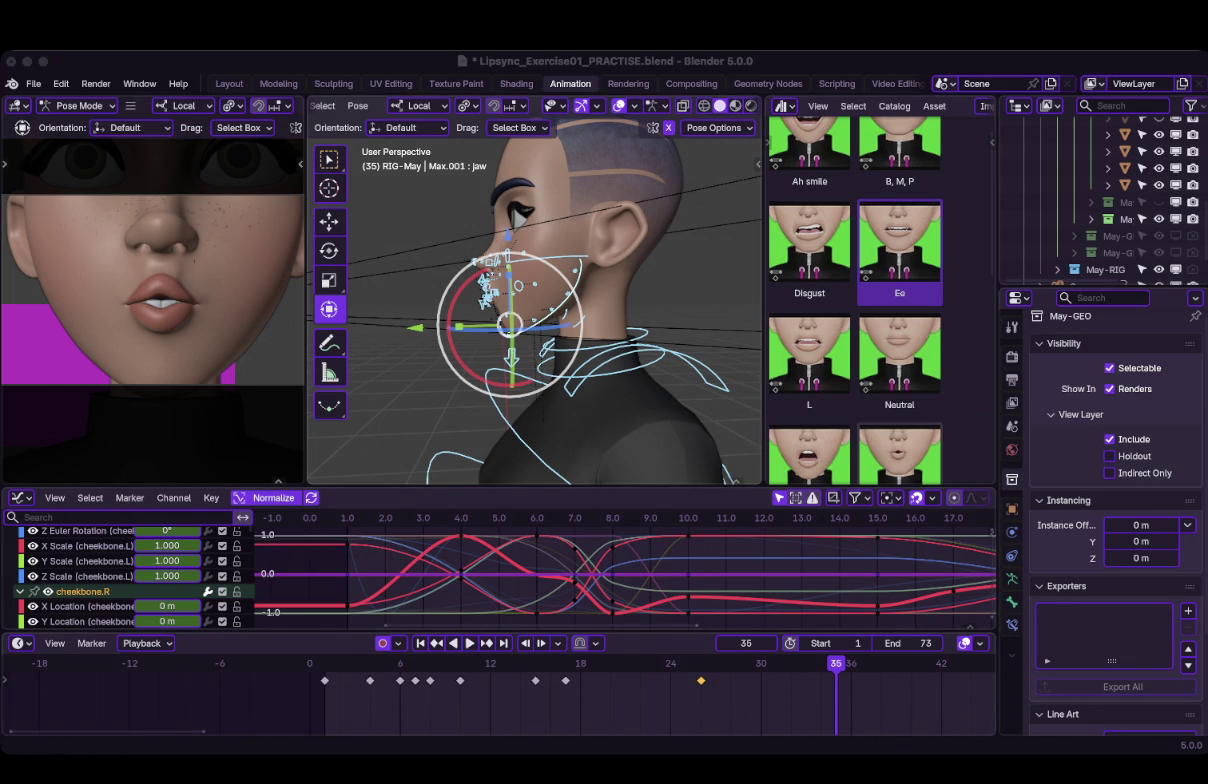
key("shift+ctrl+space")
key("space")
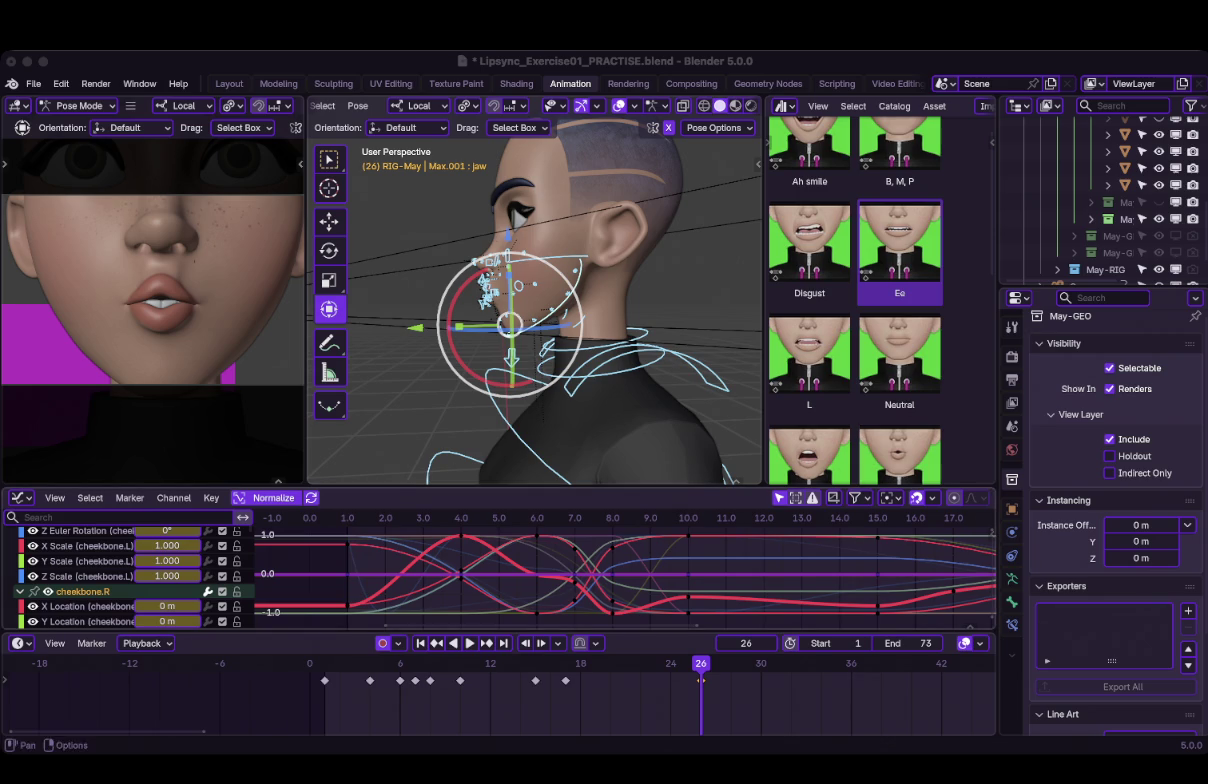
left_click(640, 378)
Select the jaw bone and enlarge the graph area to show its curves.
left_click(545, 300)
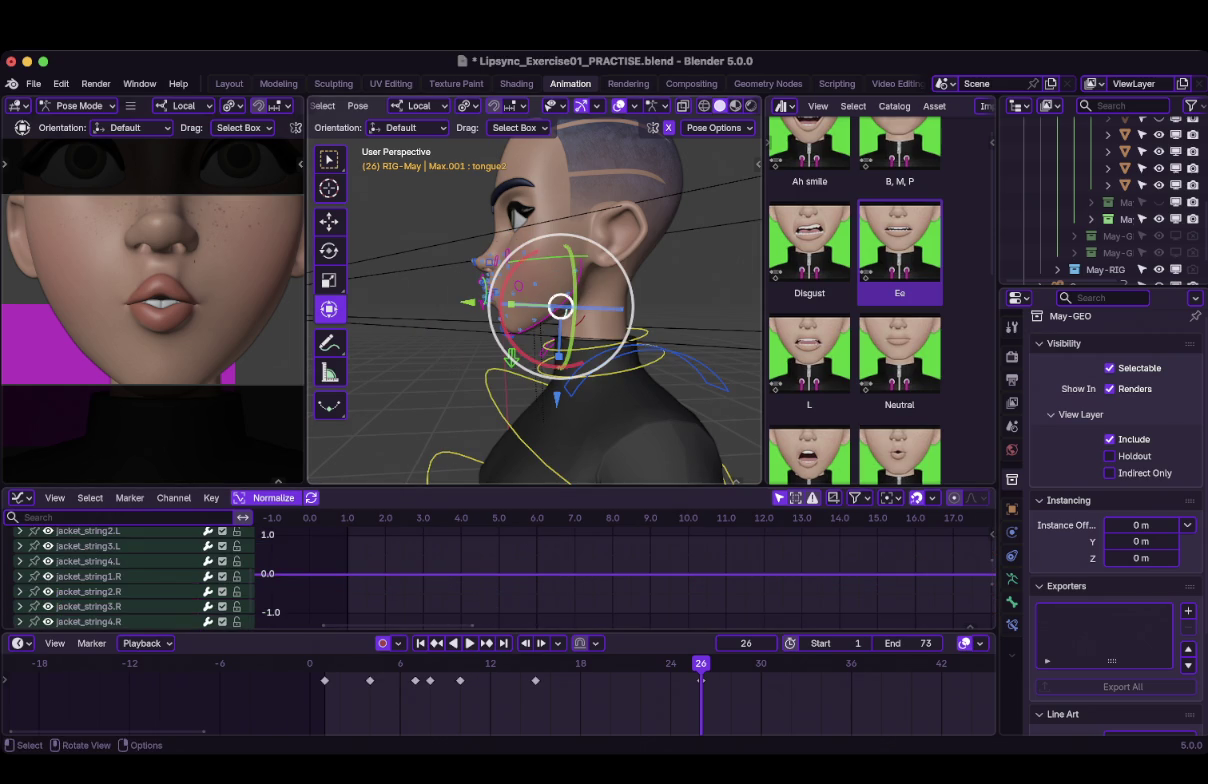
scroll(534, 300, "up", 4)
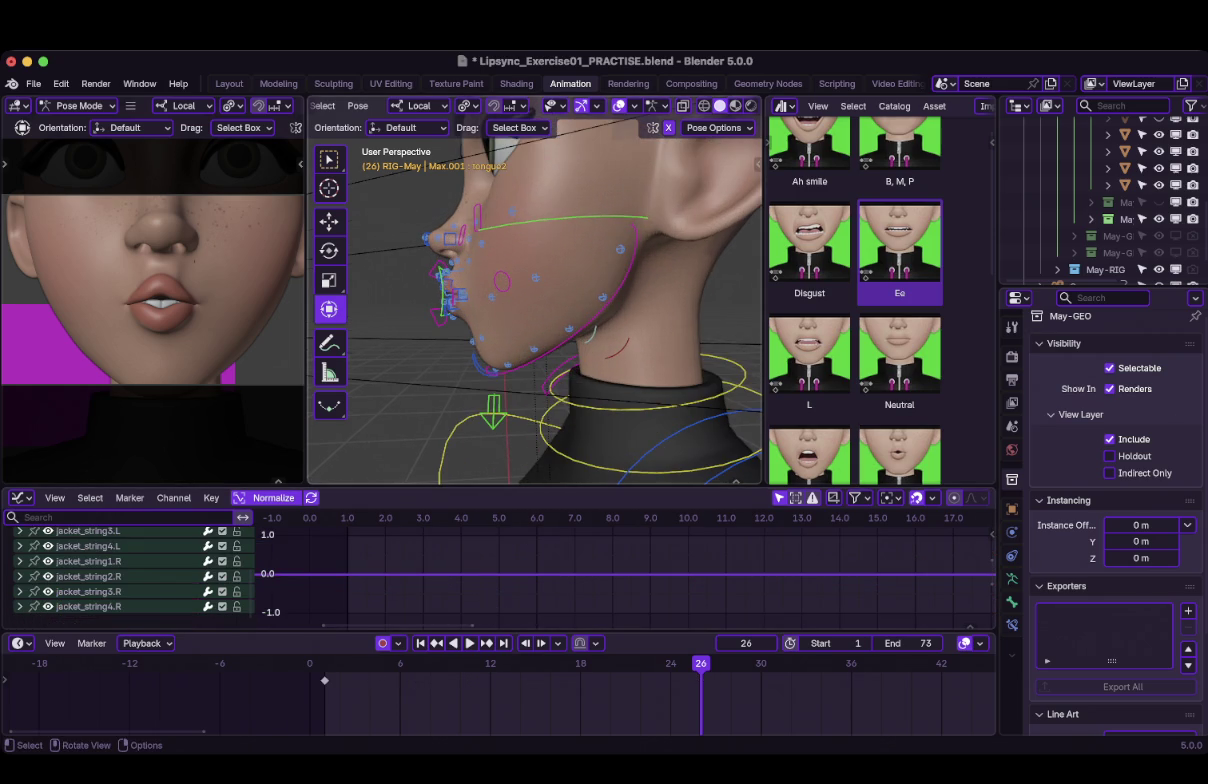
left_click(610, 300)
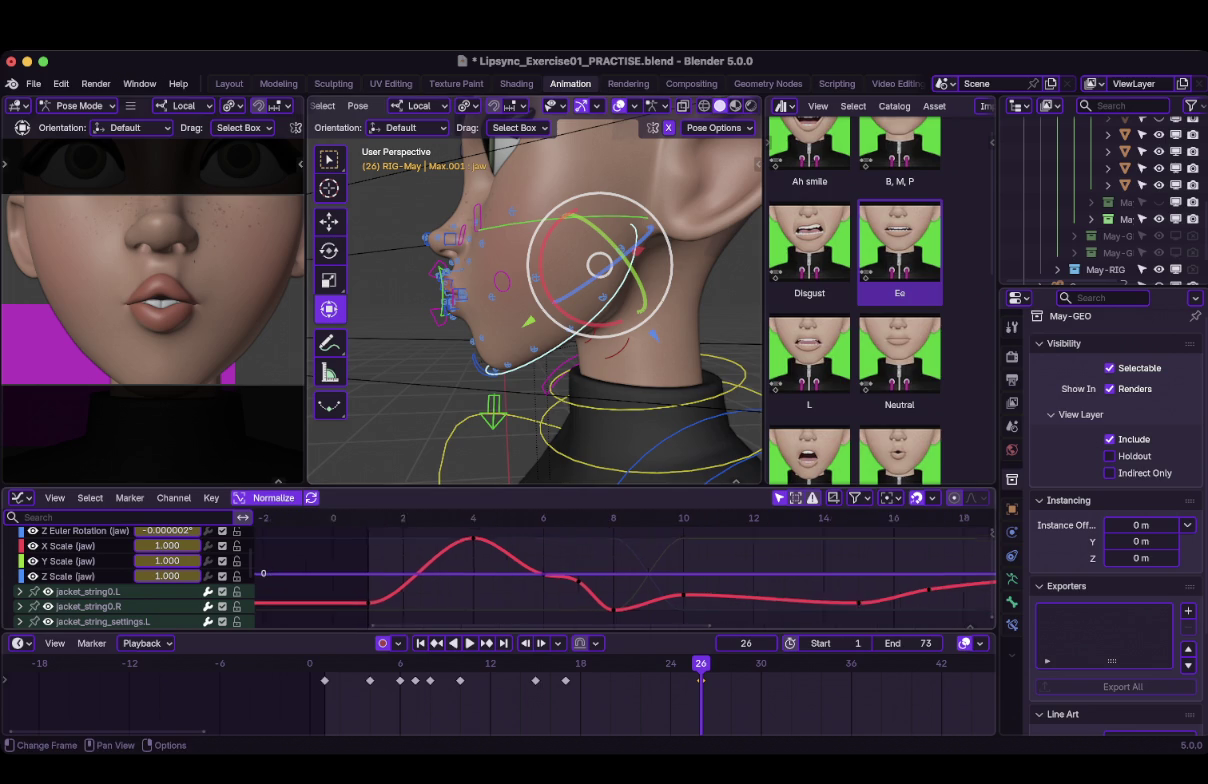
scroll(625, 570, "right", 2, "ctrl")
scroll(625, 570, "right", 2, "ctrl")
scroll(625, 570, "right", 1, "ctrl")
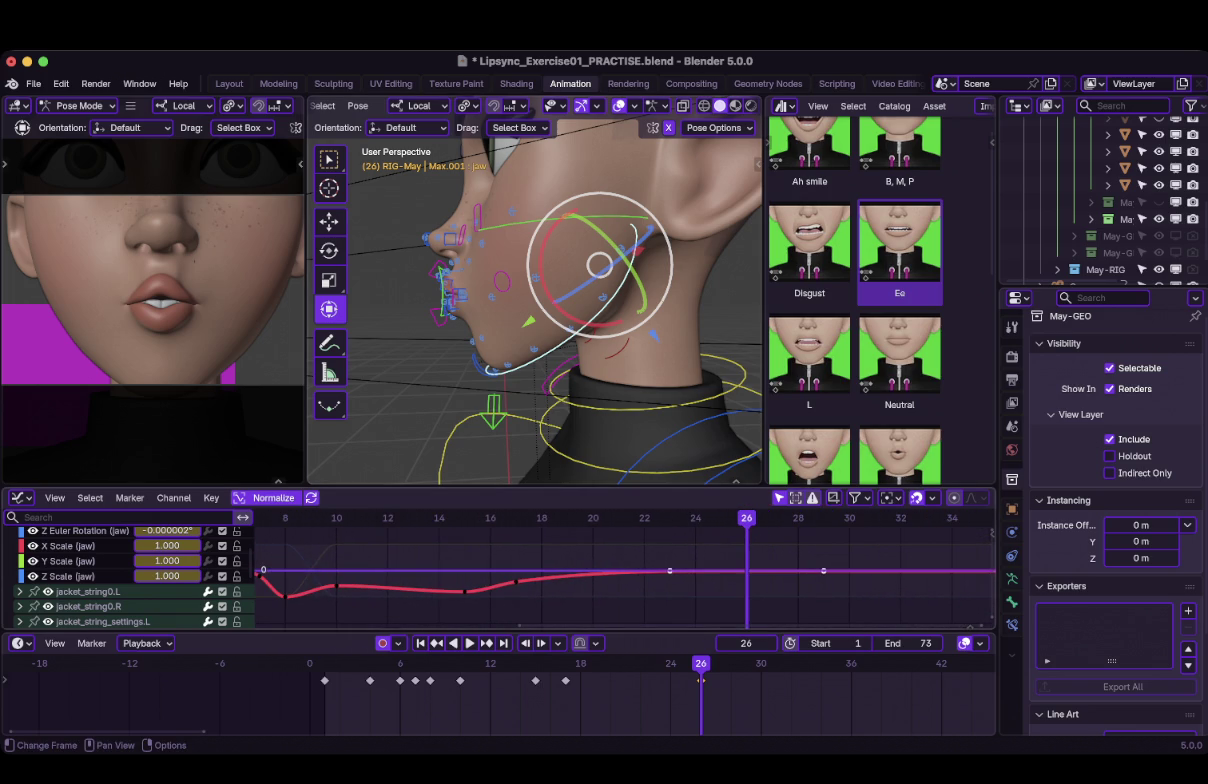
left_click_drag(500, 487, 500, 462)
Frame all jaw keyframes in the graph with Frame Selected, then deselect them.
key("a")
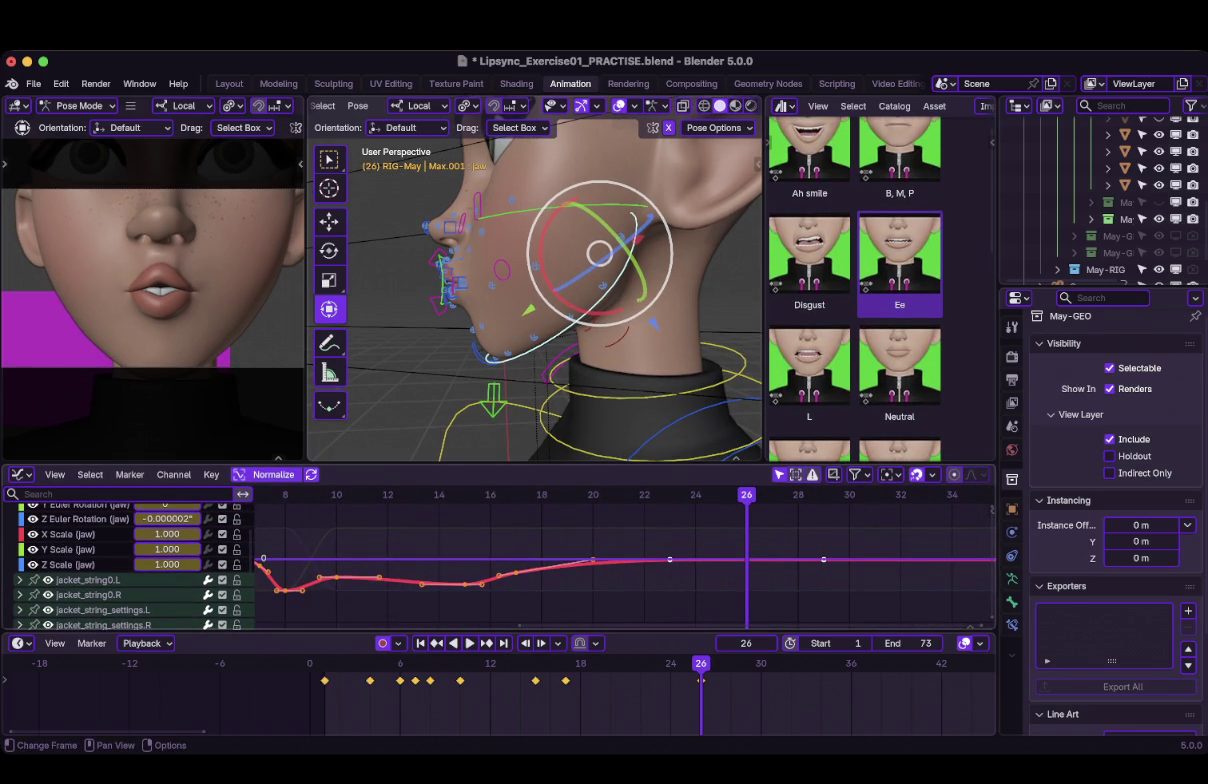
key("grave")
left_click(625, 540)
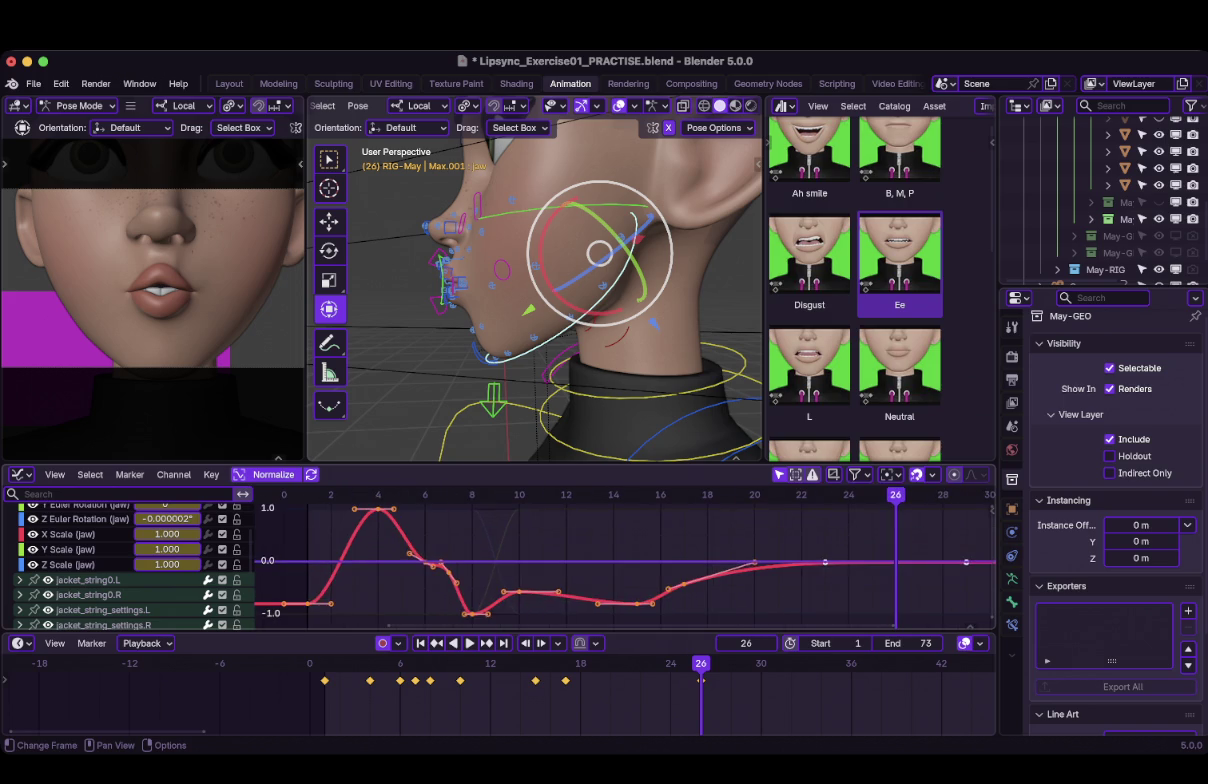
key("alt+a")
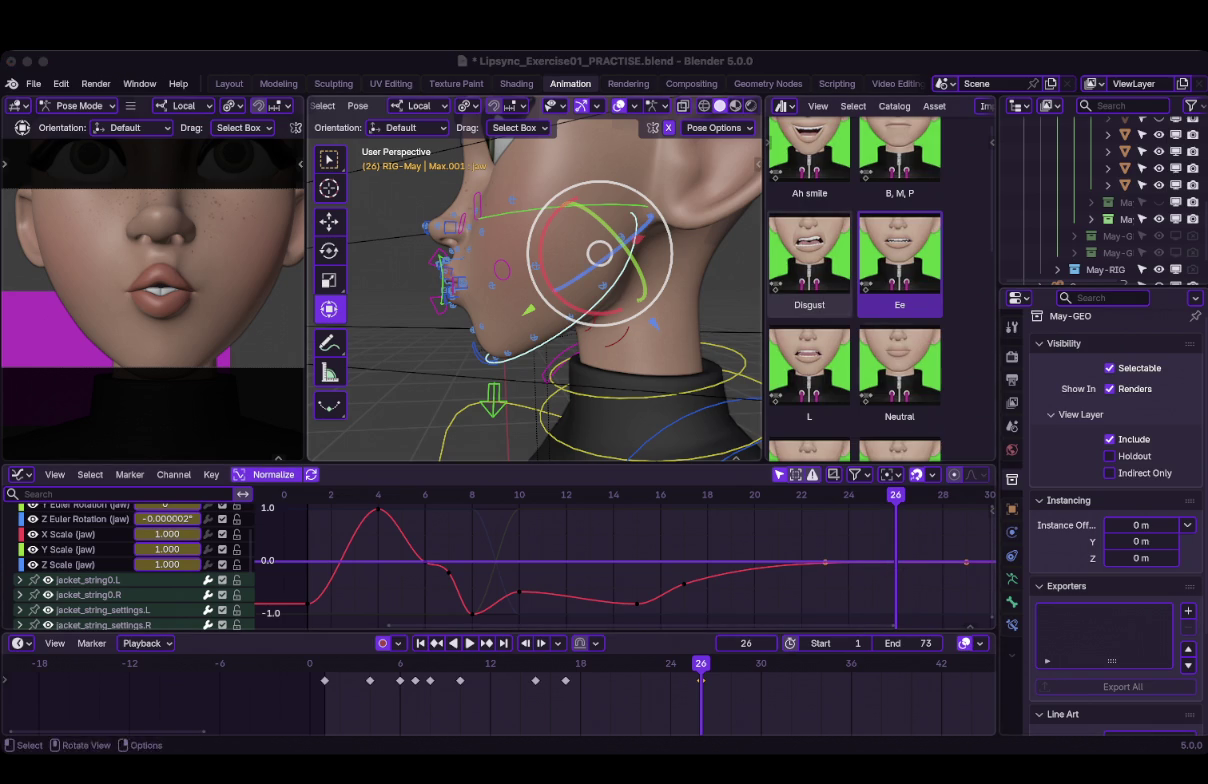
Raise the jaw keys at frames 24 and 30.
key("g")
key("Escape")
key("g")
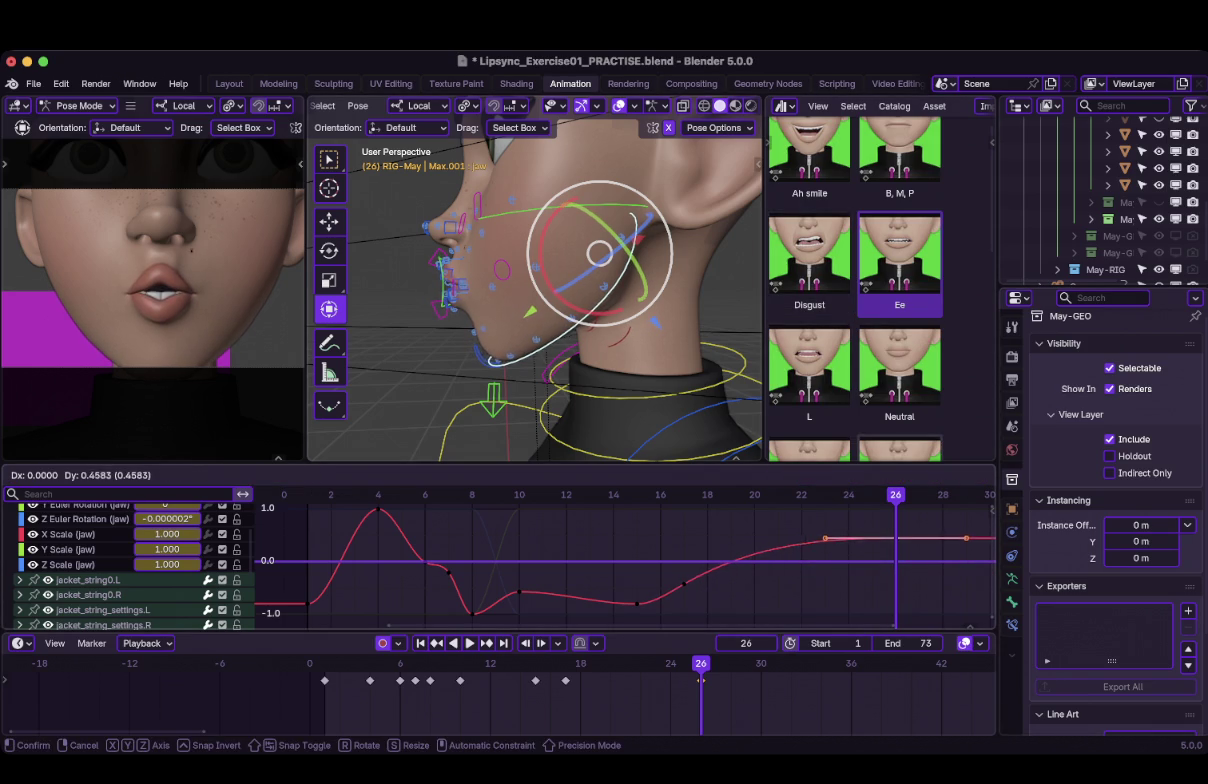
key("Return")
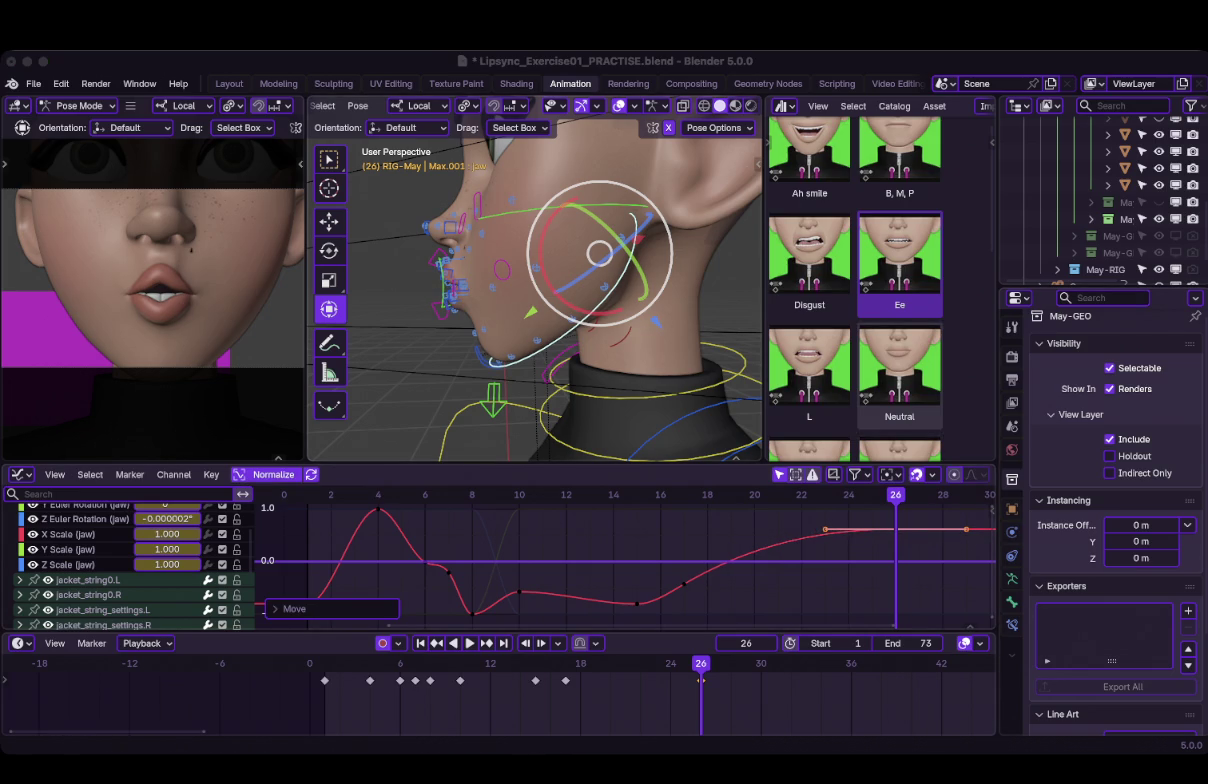
Add a new jaw key at frame 28.
scroll(400, 590, "down", 1)
scroll(400, 590, "down", 2)
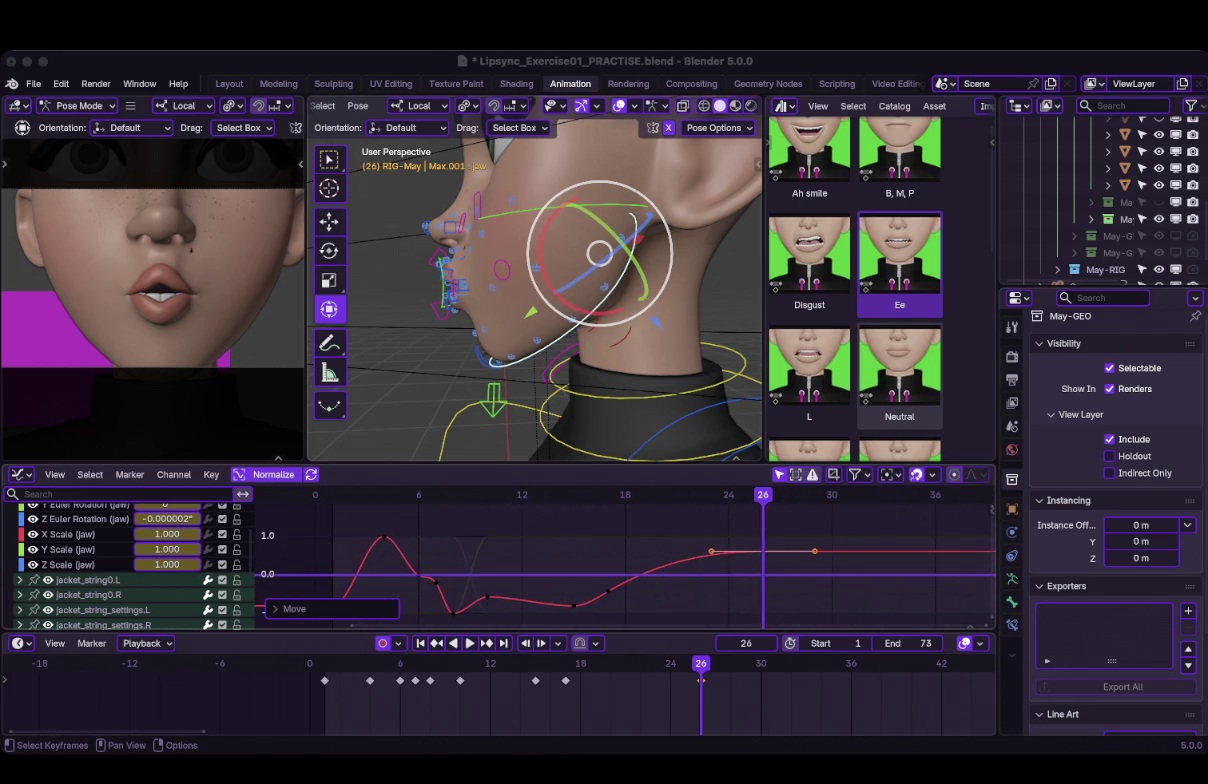
key("Right")
key("Right")
key("Right")
key("Left")
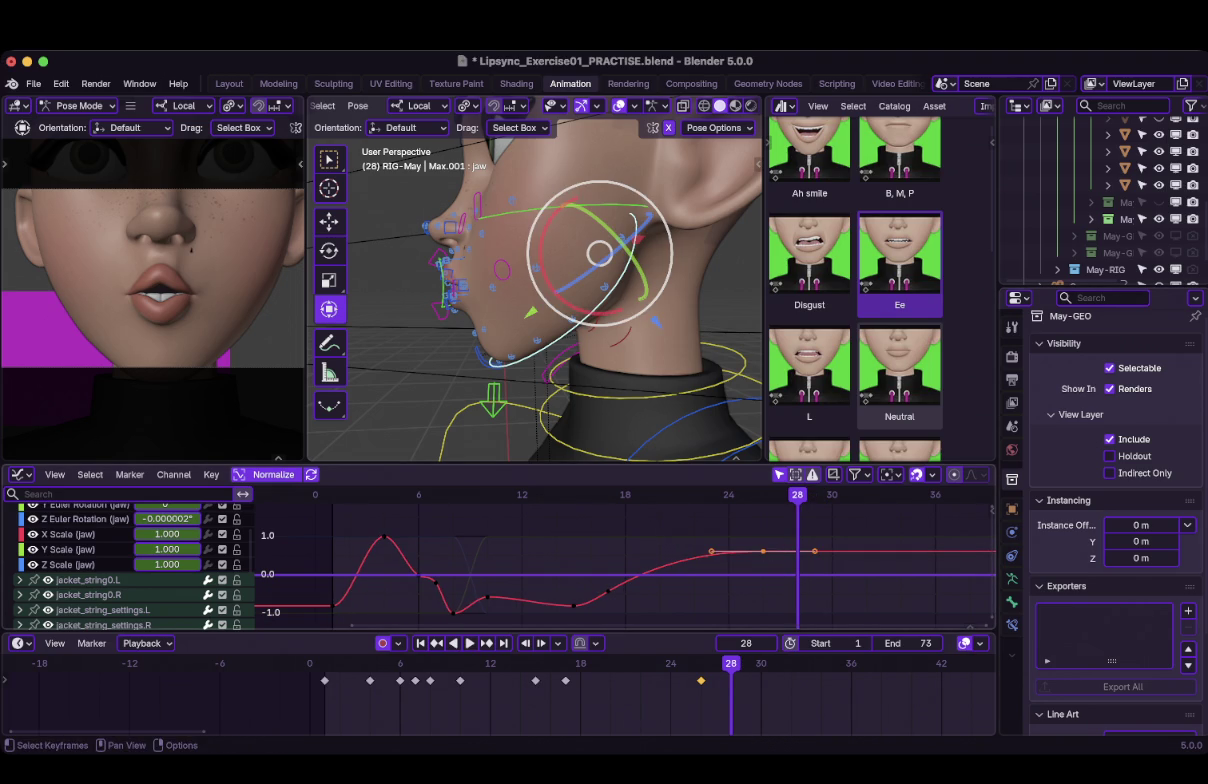
key("i")
left_click(700, 533)
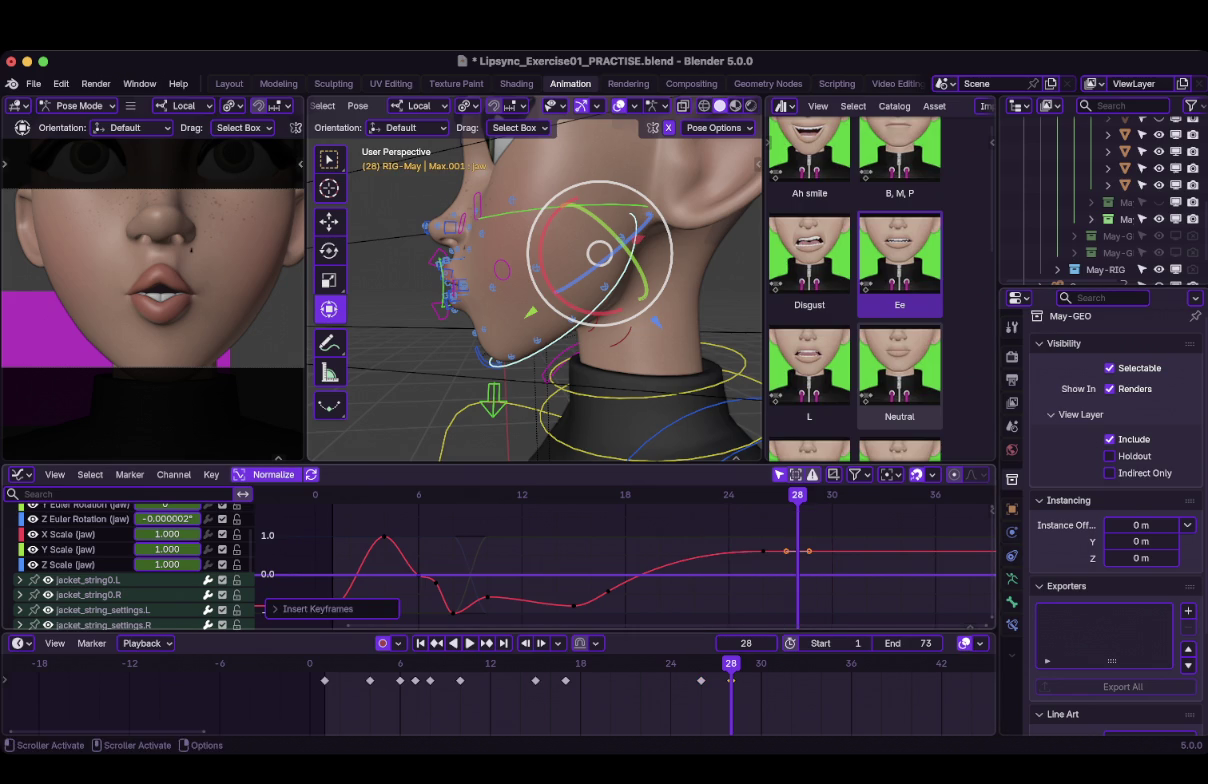
Lower the frame-24 jaw key for a gradual rise, then zoom in on the lips.
left_click(763, 551)
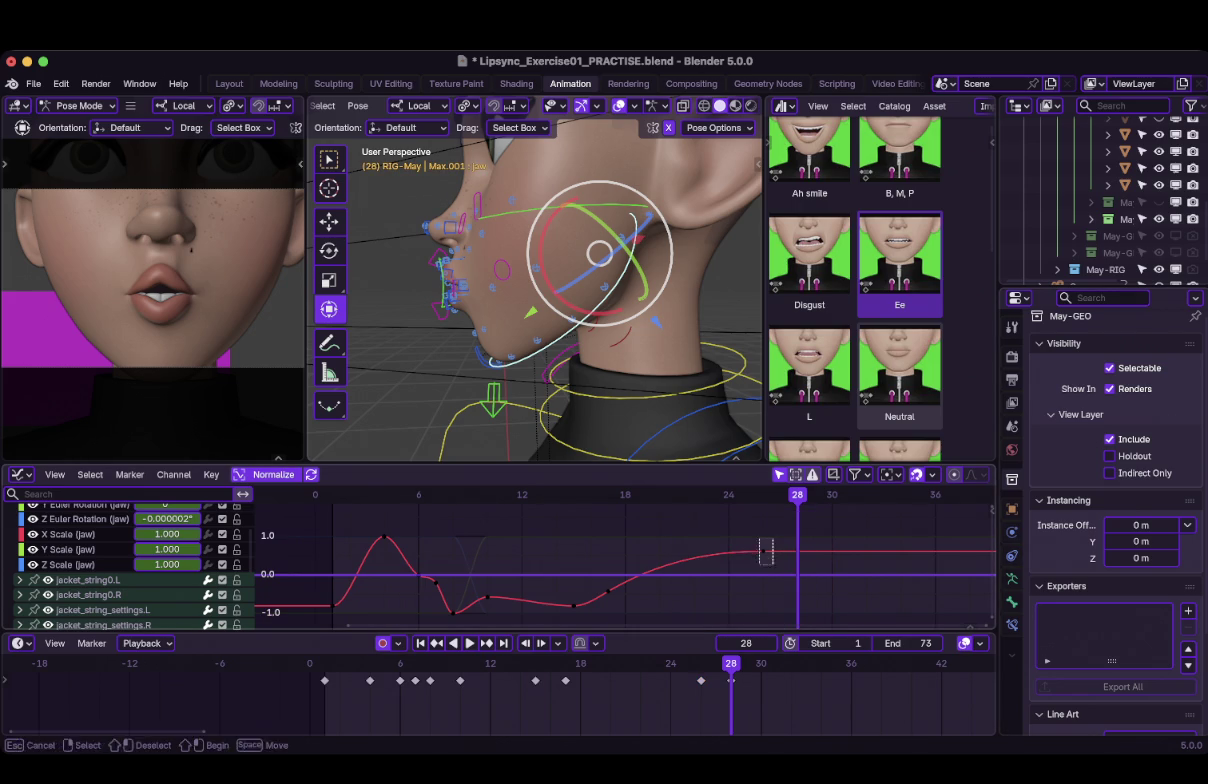
key("g")
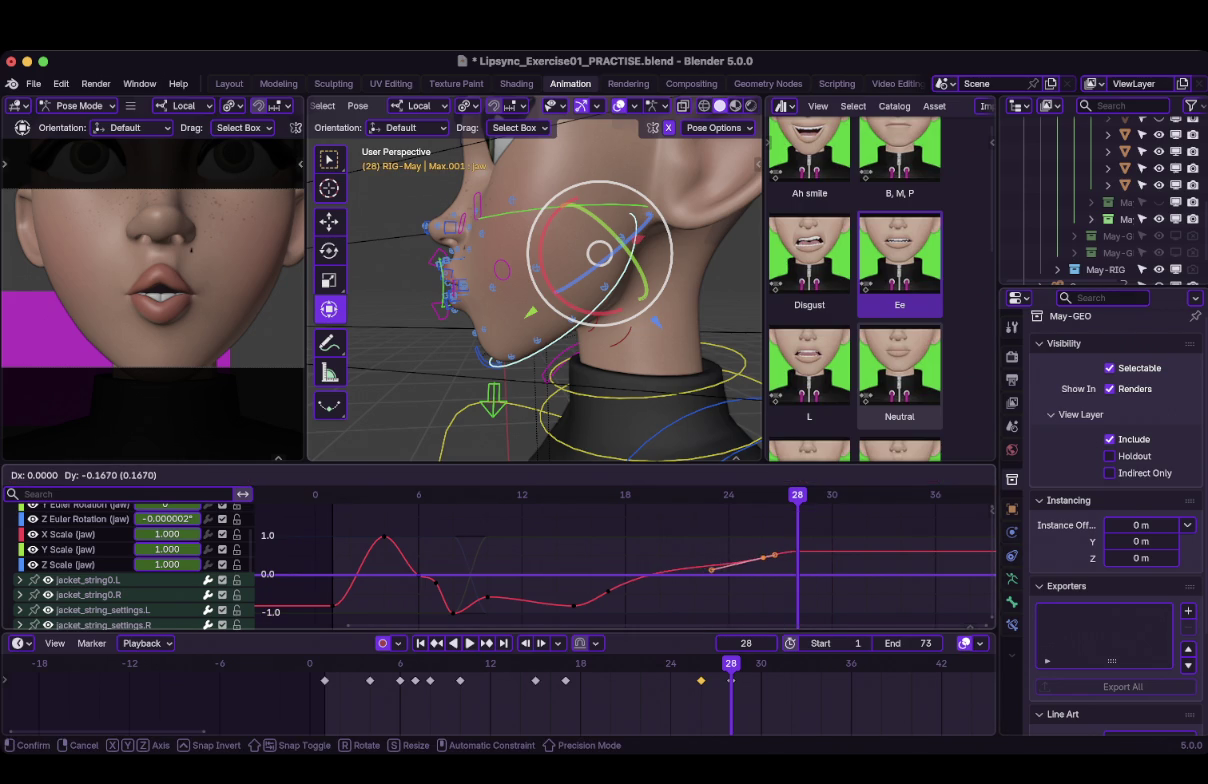
key("Return")
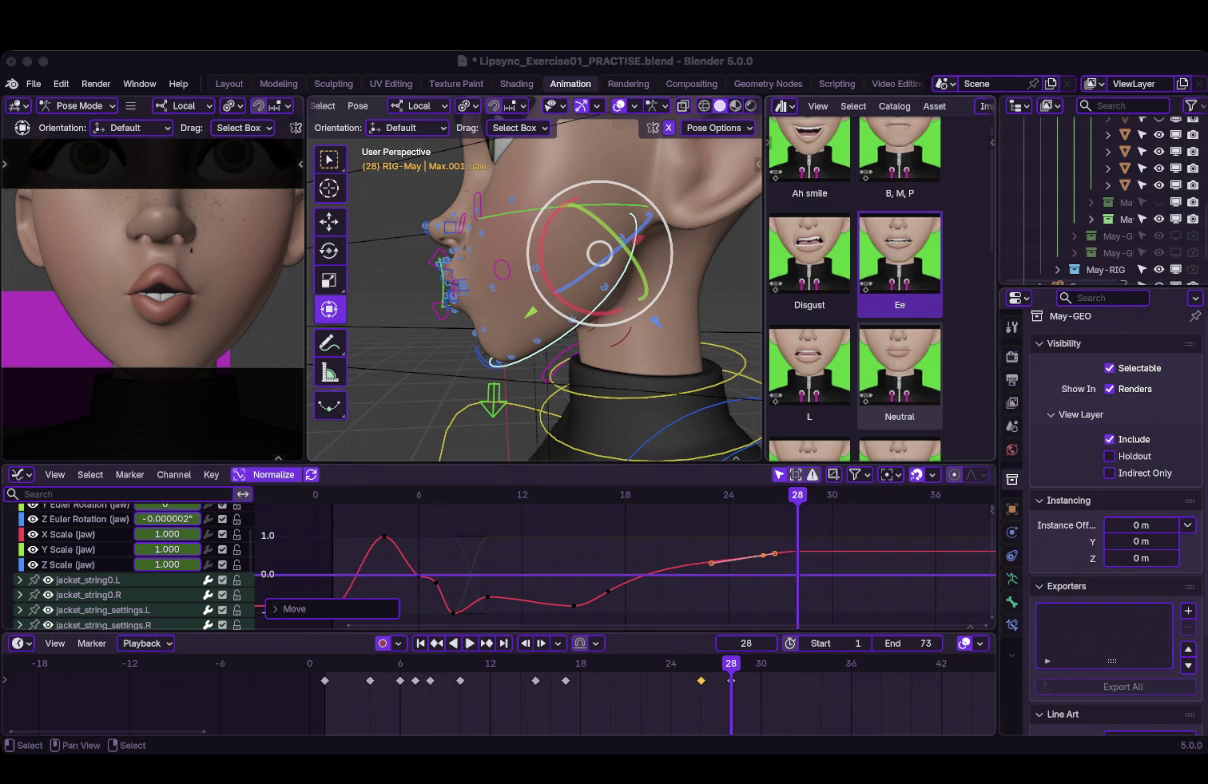
middle_click_drag(450, 300, 650, 290)
scroll(535, 280, "up", 3)
mouse_move(535, 280)
middle_mouse_down()
mouse_move(600, 280)
mouse_move(590, 250)
middle_mouse_up()
scroll(535, 280, "down", 2)
scroll(535, 280, "up", 3)
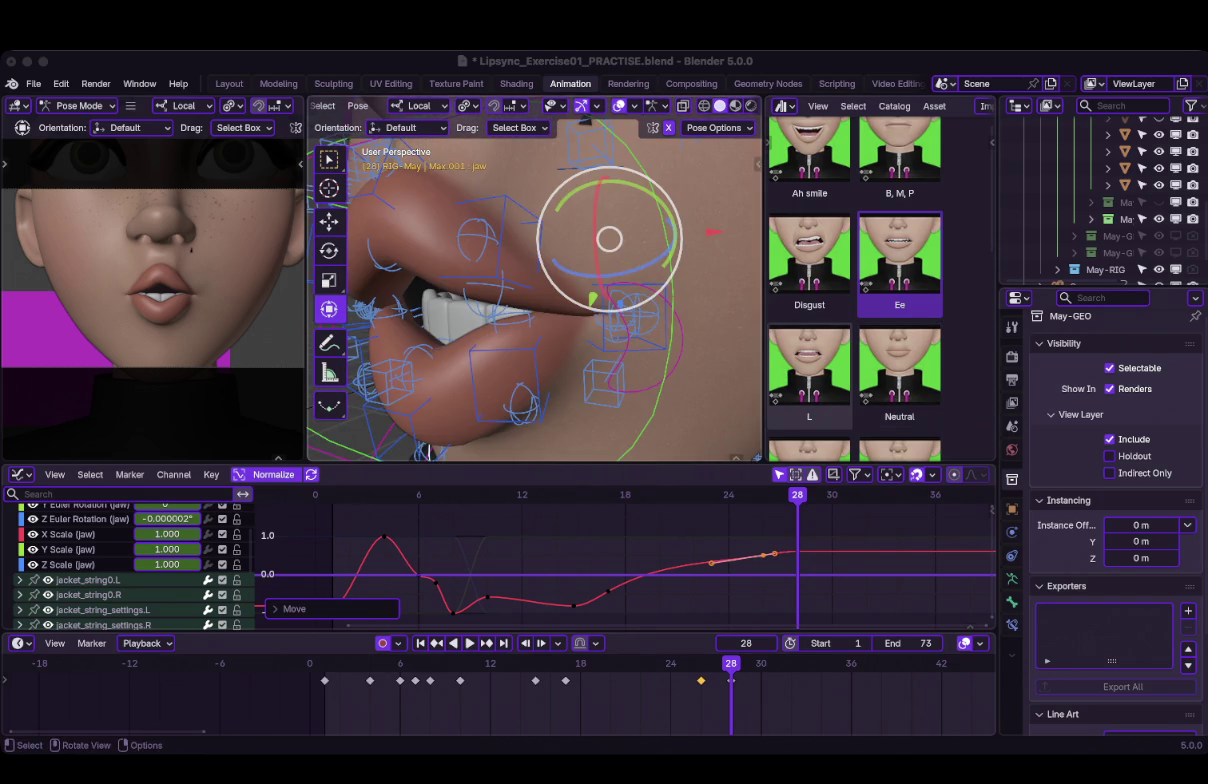
Nudge May's mouth_corner.L control slightly along X at frame 28.
left_click(590, 300)
scroll(600, 300, "down", 3)
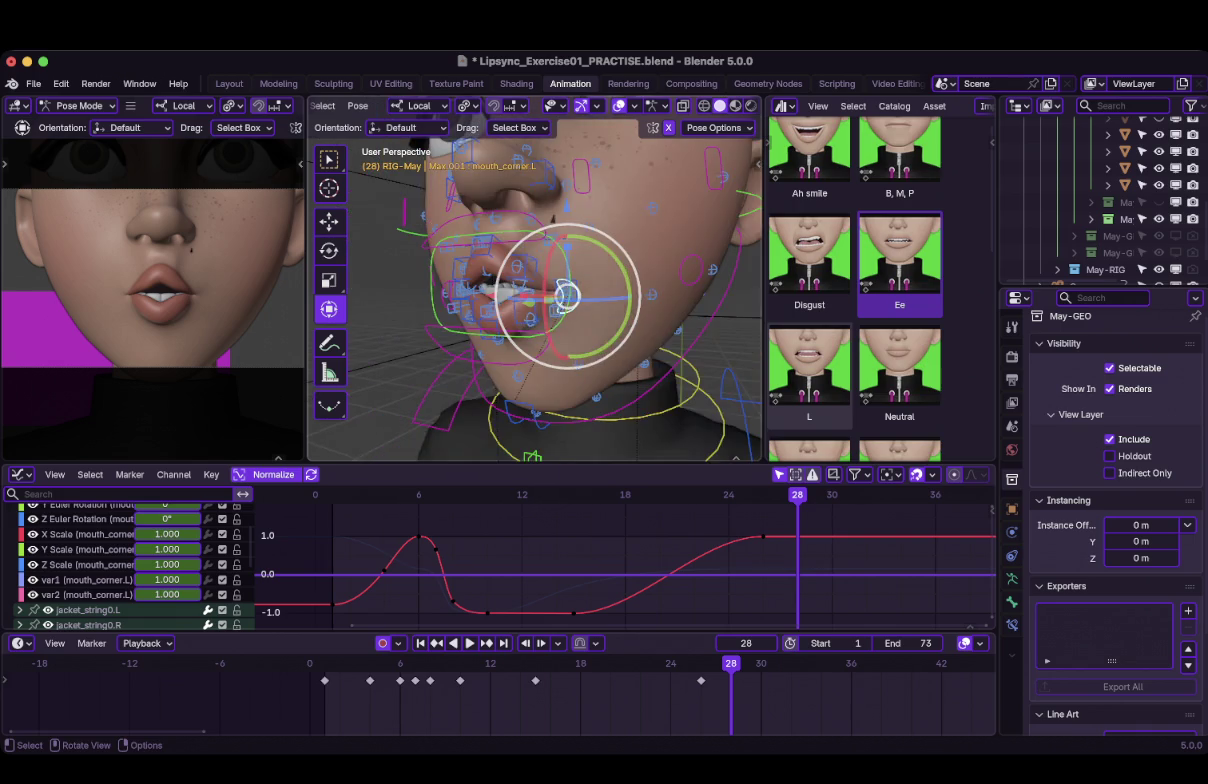
scroll(600, 300, "down", 2)
scroll(600, 300, "down", 2)
left_click_drag(606, 296, 624, 297)
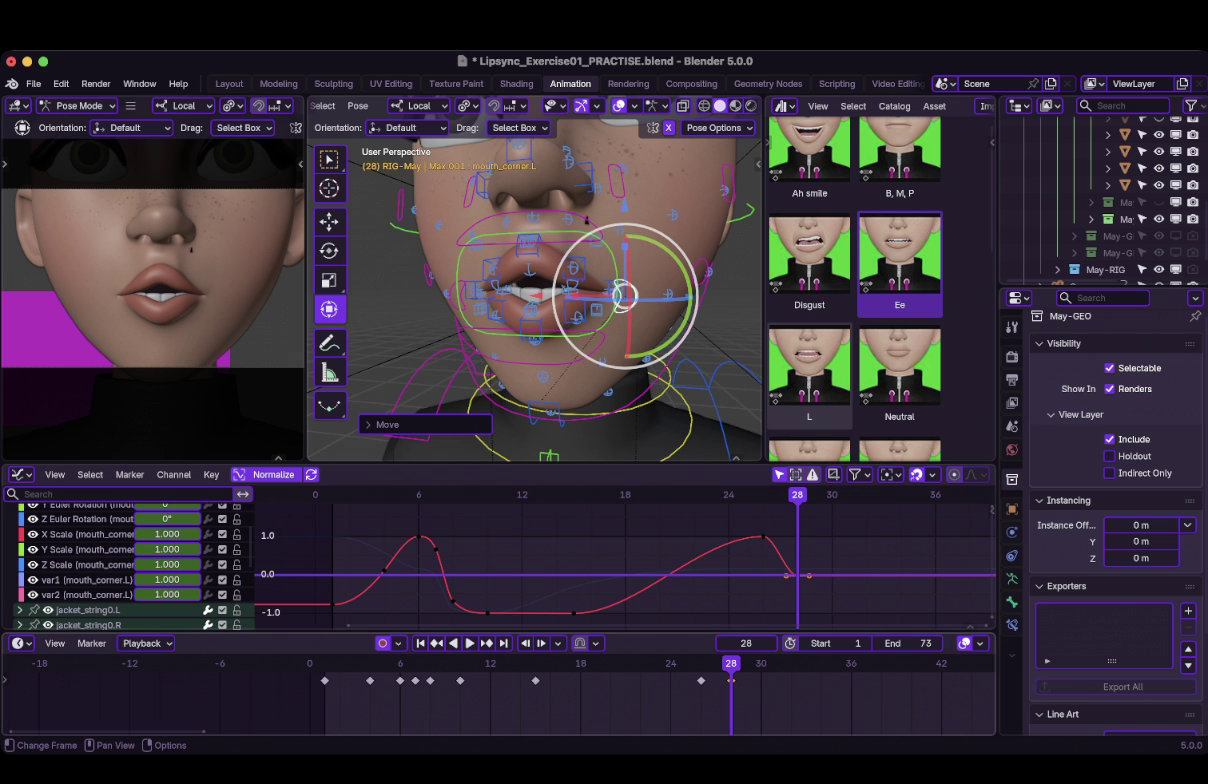
Jump between keyframes, rewind to frame 0 and play the lip sync, stopping at frame 30.
key("Down")
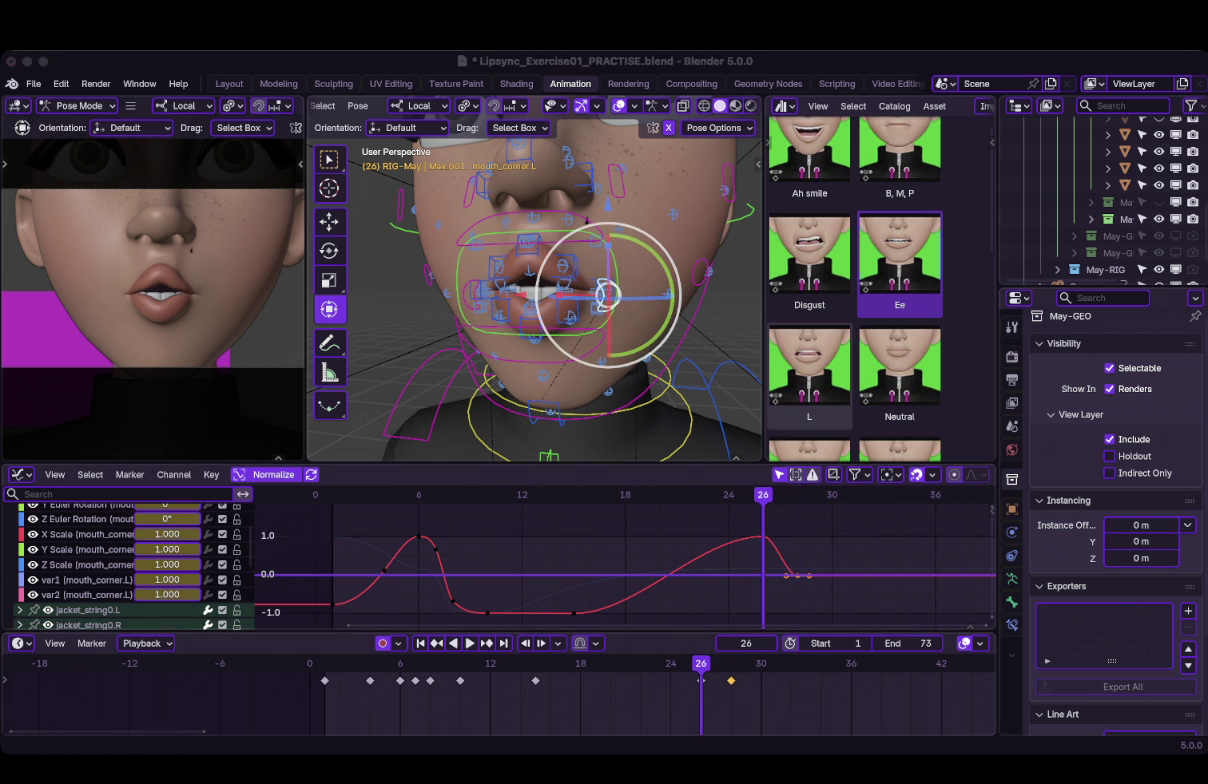
key("Down")
left_click_drag(535, 700, 310, 700)
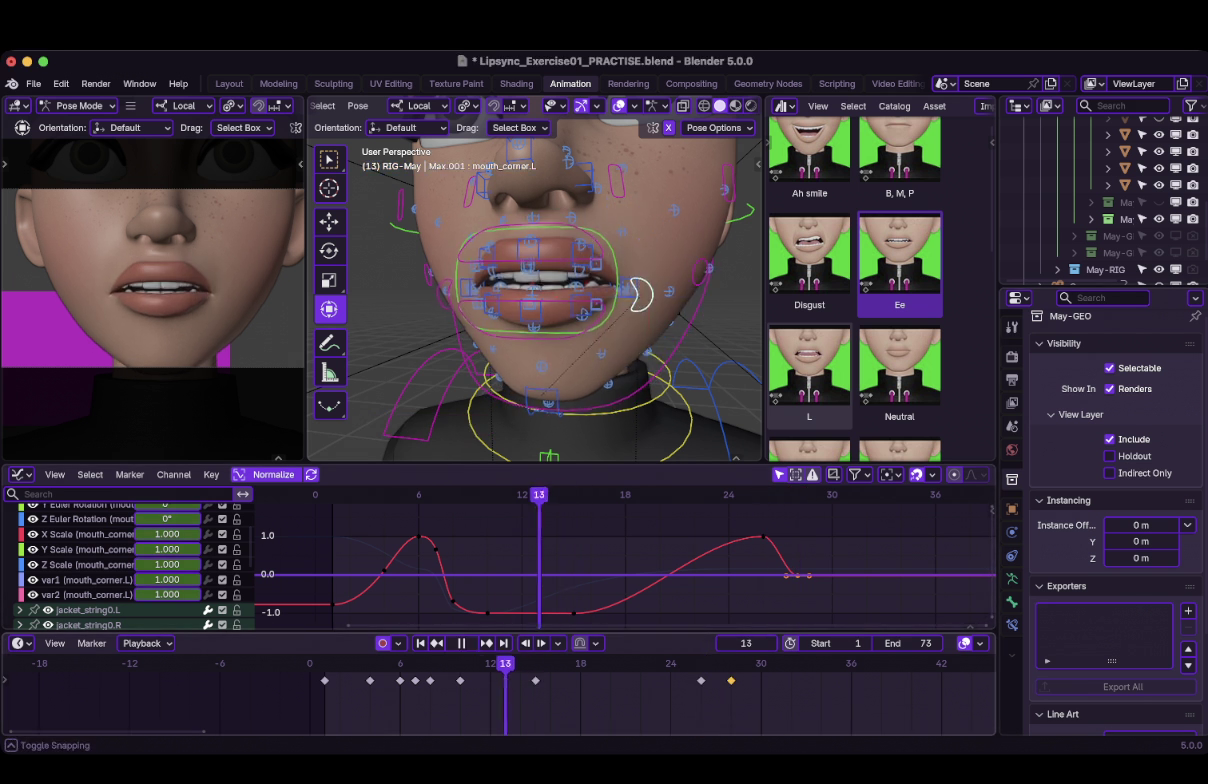
key("space")
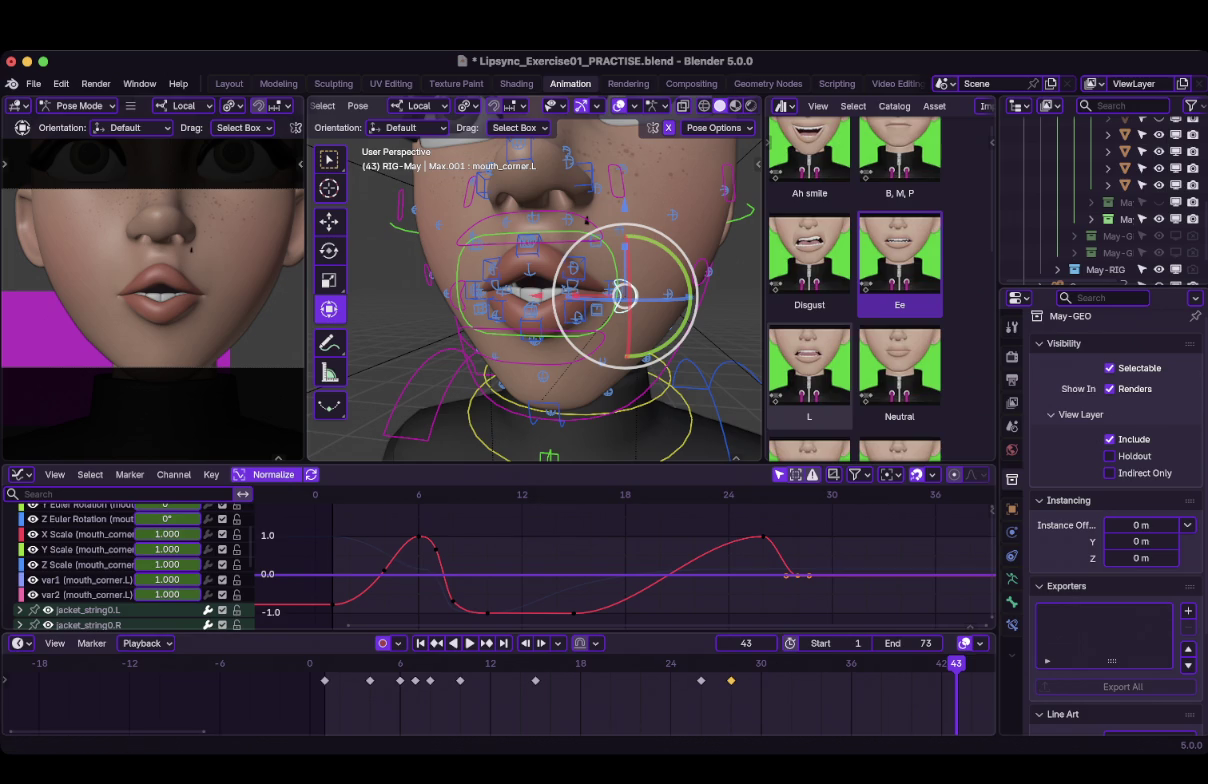
key("Down")
key("space")
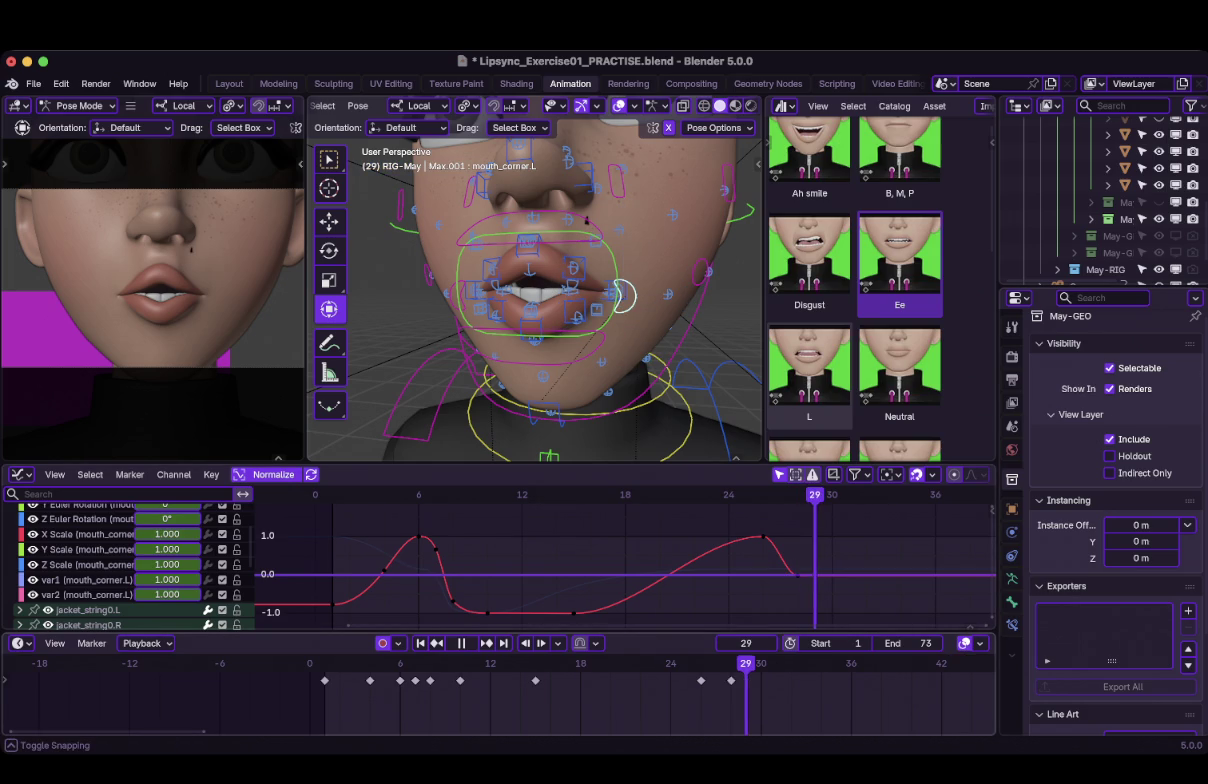
key("space")
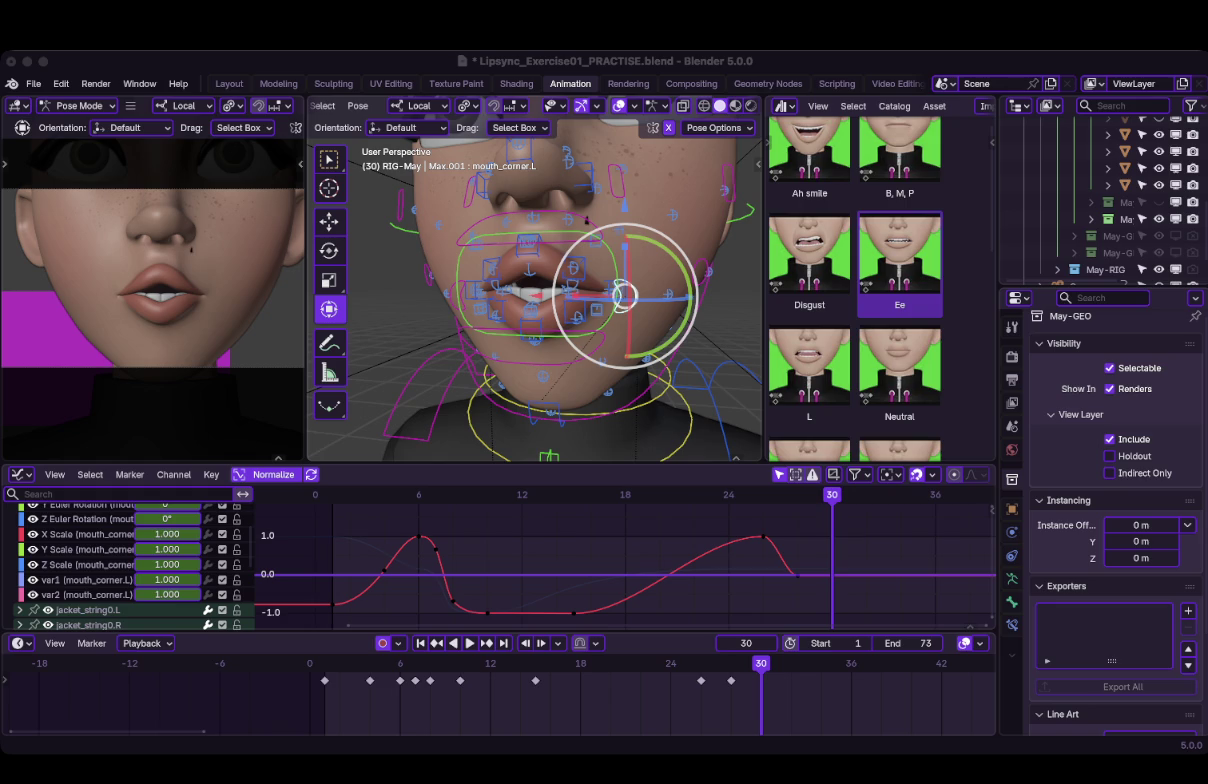
Browse the Pose Library assets, starting from the Disgust pose.
left_click(809, 262)
scroll(809, 262, "down", 2)
scroll(809, 262, "down", 2)
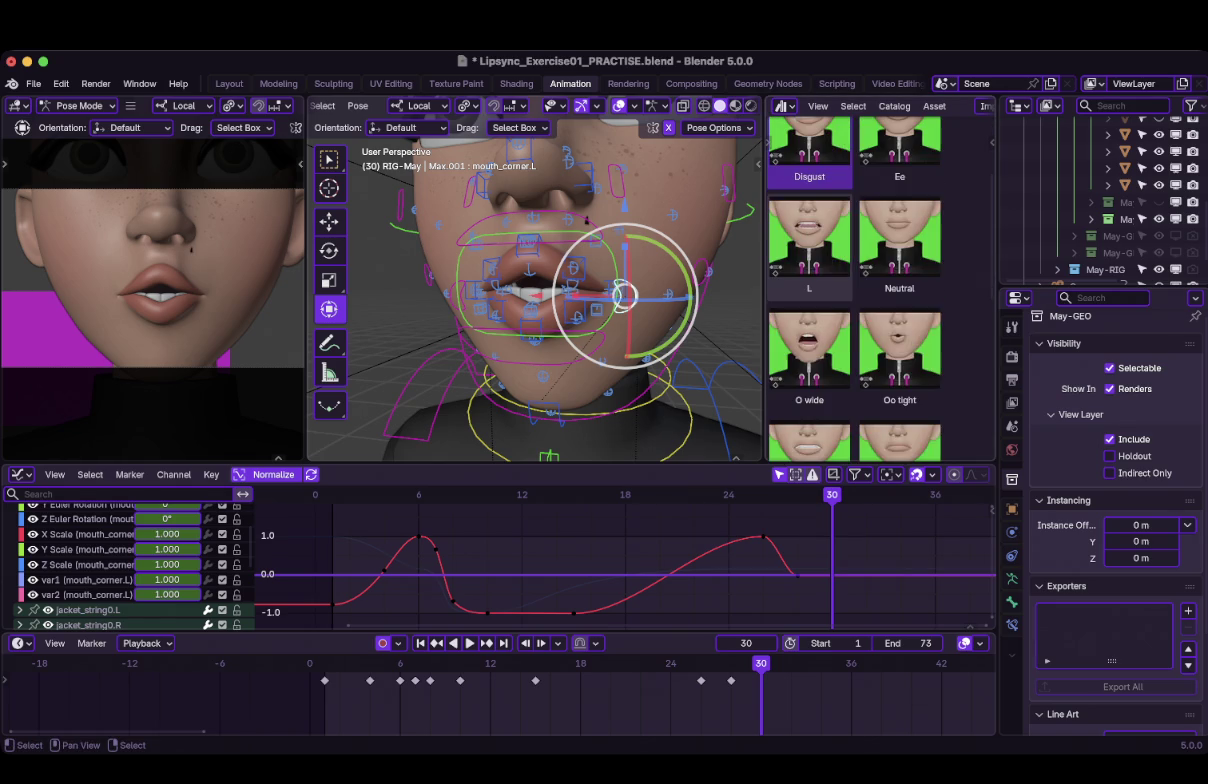
scroll(810, 295, "down", 3)
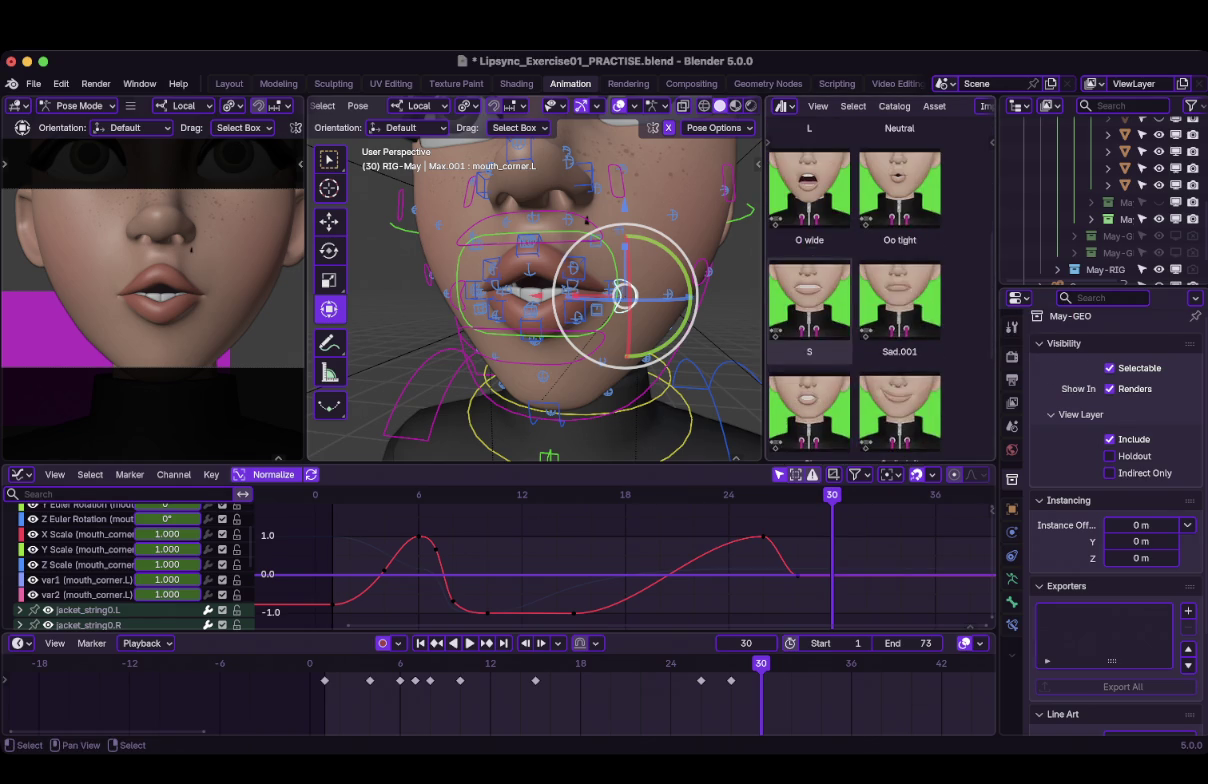
scroll(810, 295, "up", 2)
scroll(810, 295, "up", 4)
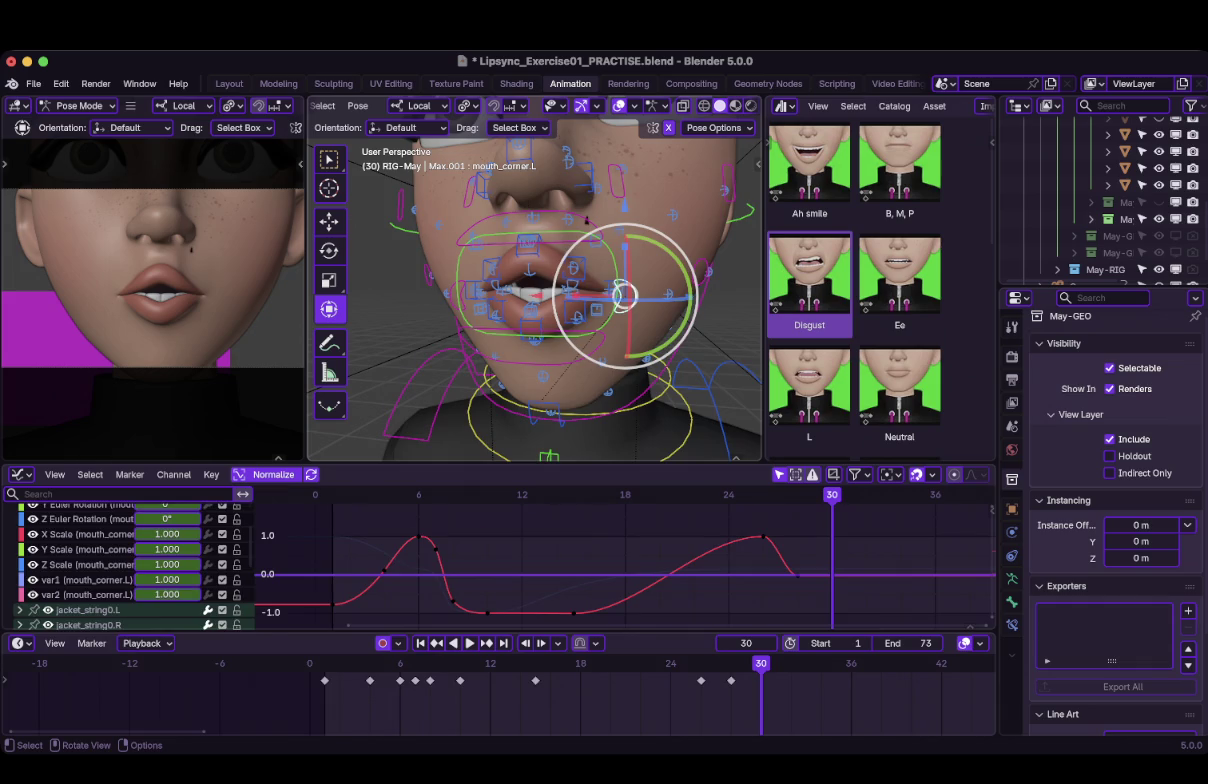
Select all rig bones and apply the O wide pose, then play the animation backwards.
key("a")
scroll(900, 290, "down", 3)
scroll(900, 280, "down", 1)
left_click(808, 245)
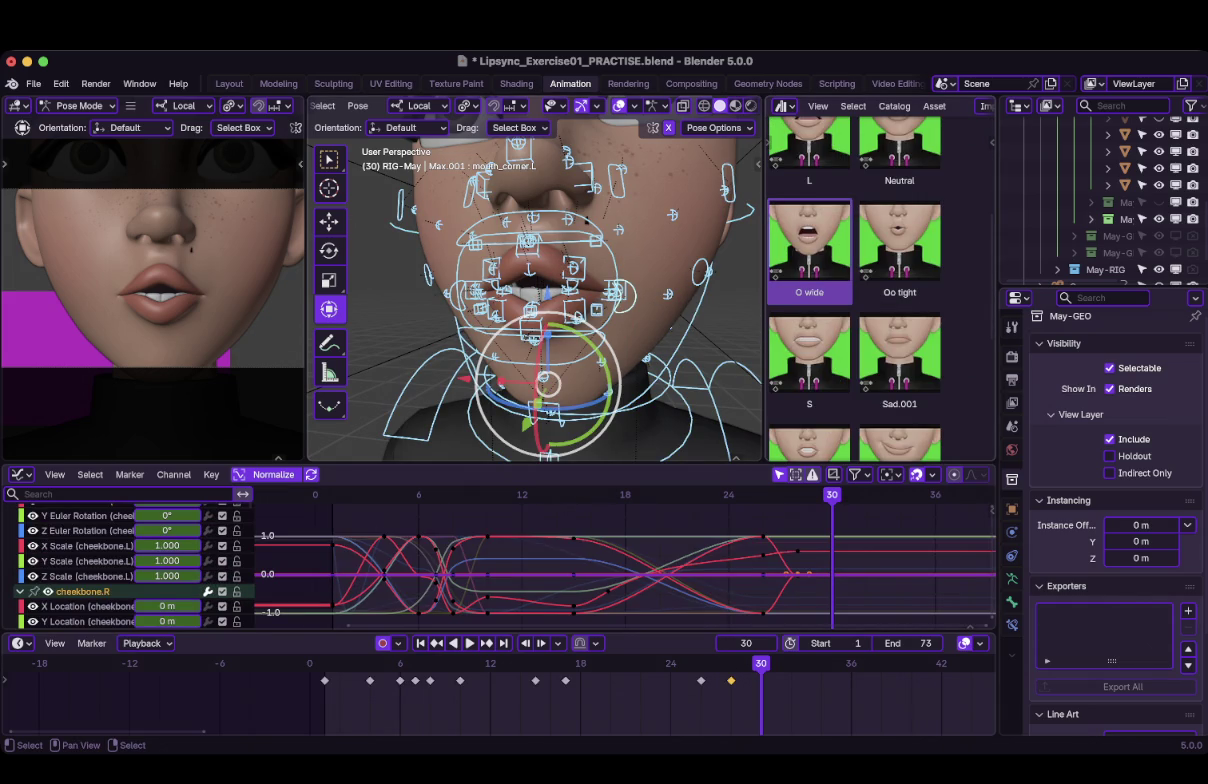
right_click(790, 237)
left_click(790, 237)
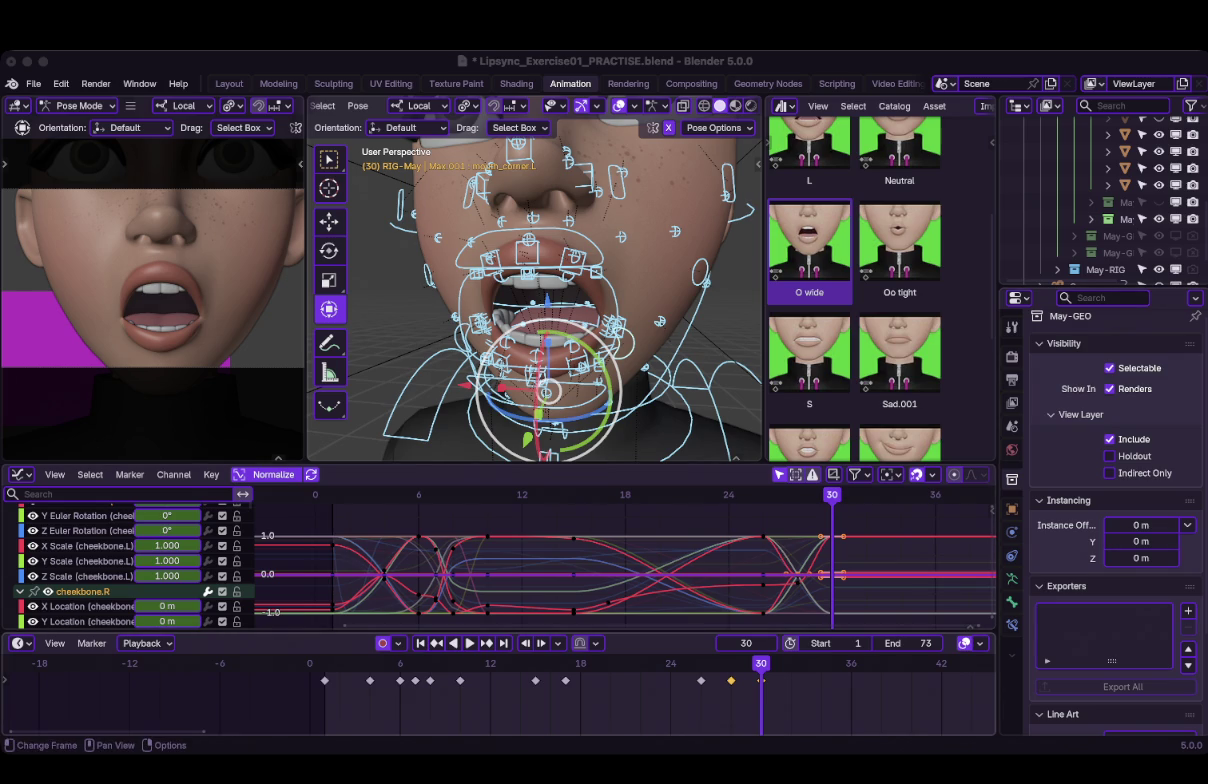
key("ctrl+shift+space")
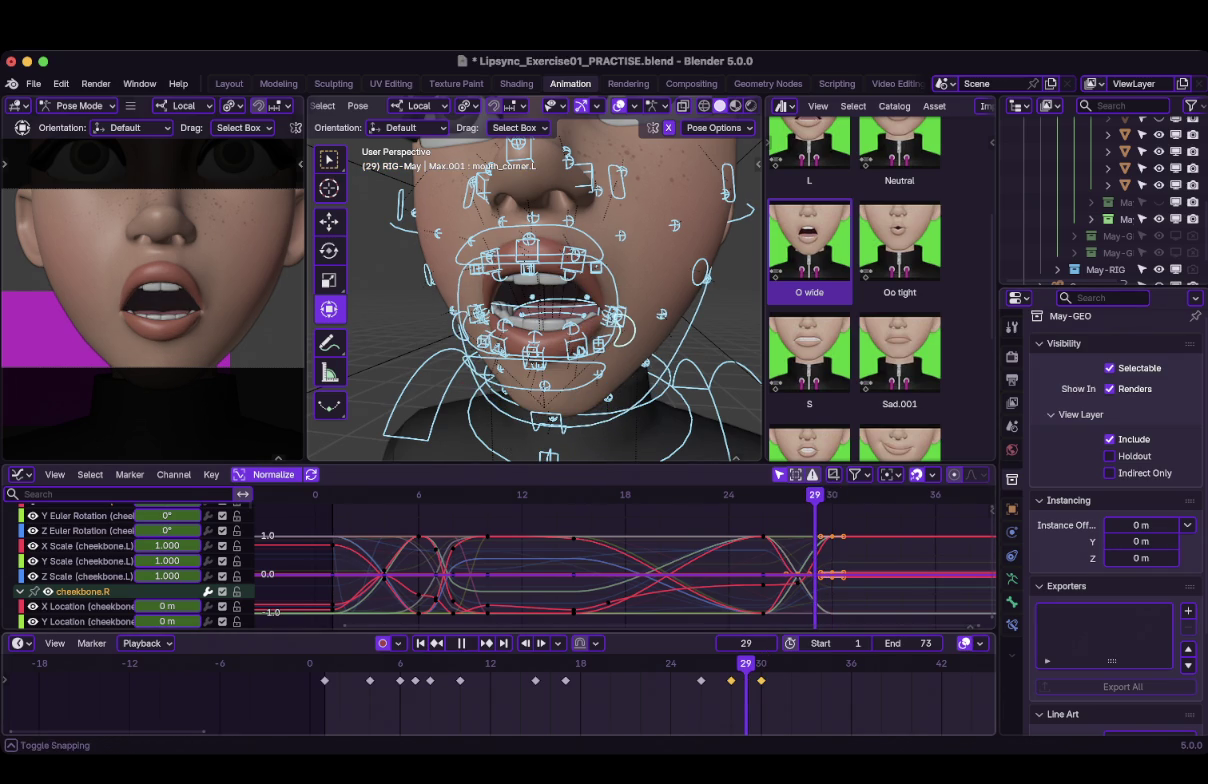
Key all of May's rig controls in the wide-open O pose, shifted to frame 30.
key("space")
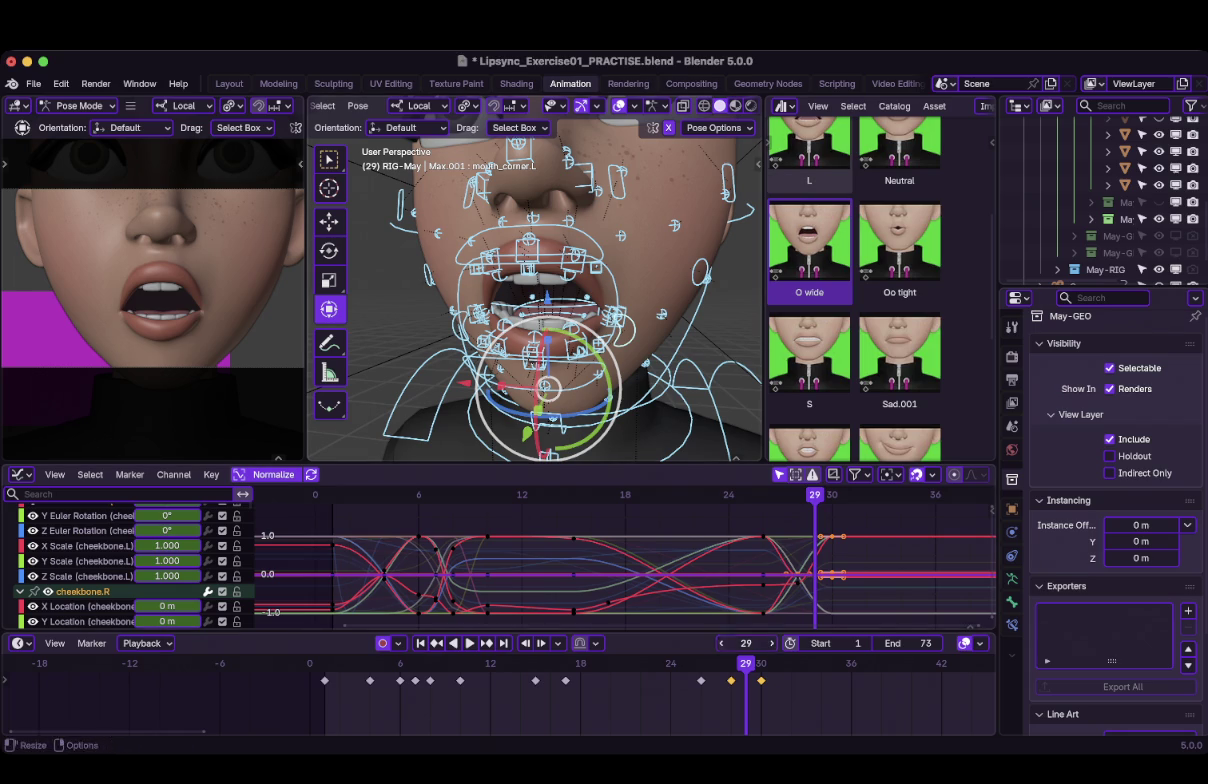
key("i")
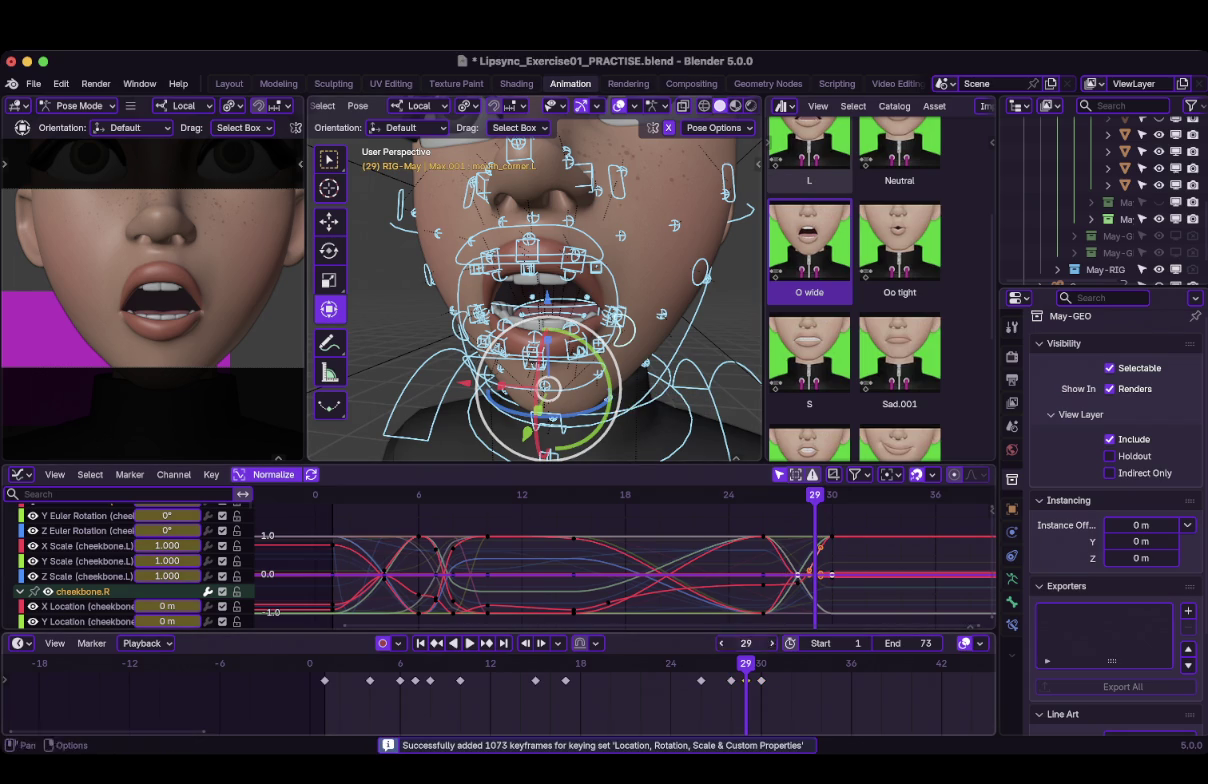
key("g")
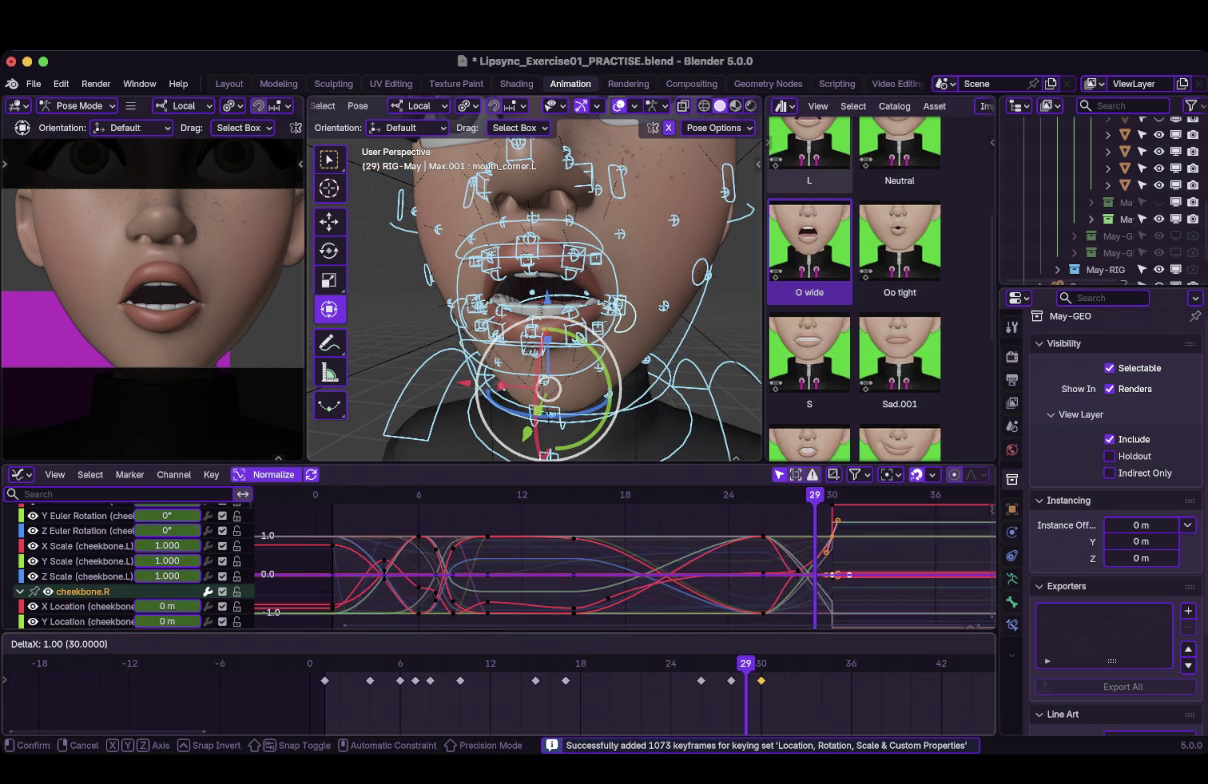
key("Return")
key("Right")
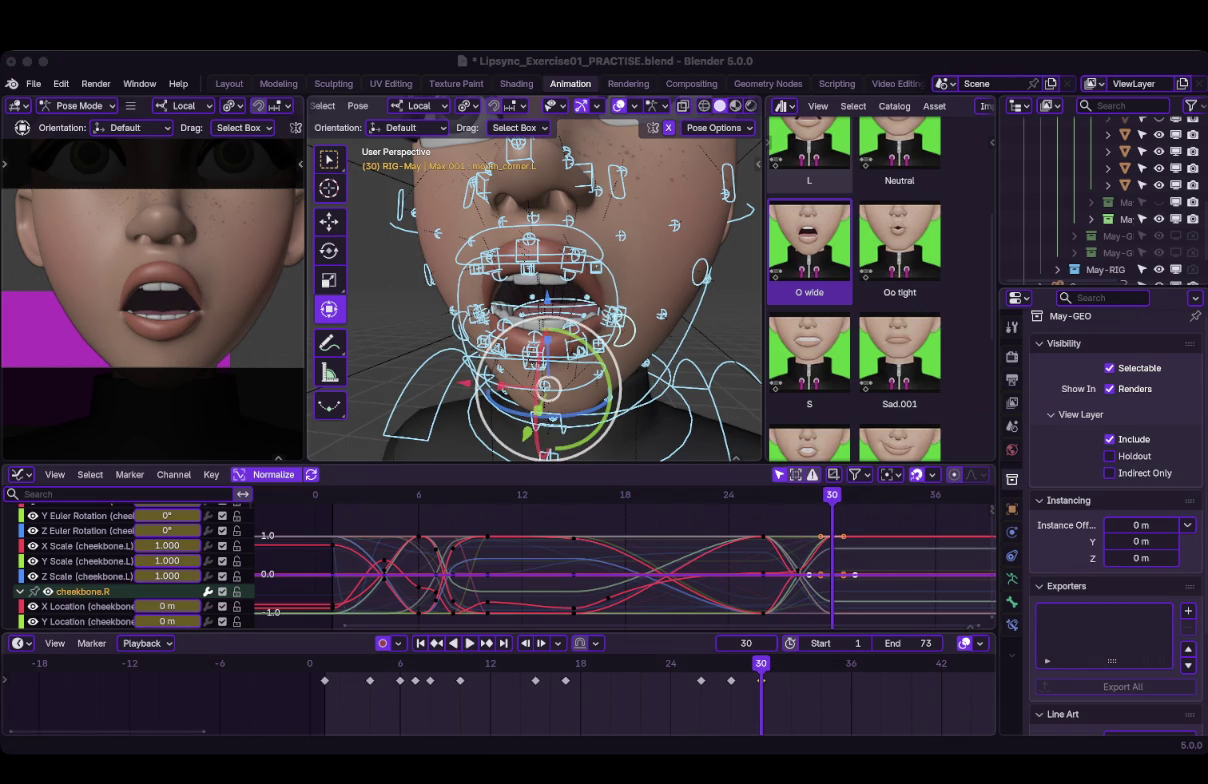
Review the lip-sync from the first frame, stopping back at frame 26.
mouse_move(761, 663)
left_mouse_down()
mouse_move(685, 663)
mouse_move(926, 663)
left_mouse_up()
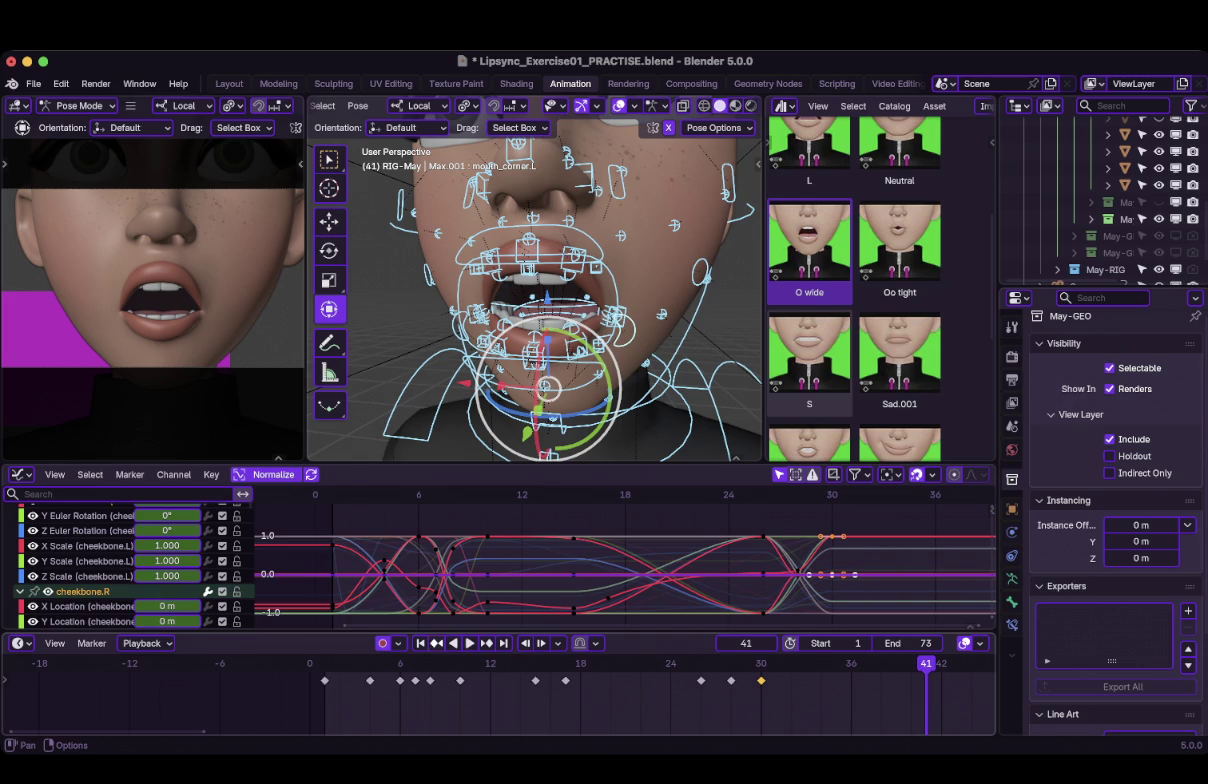
key("shift+Left")
key("space")
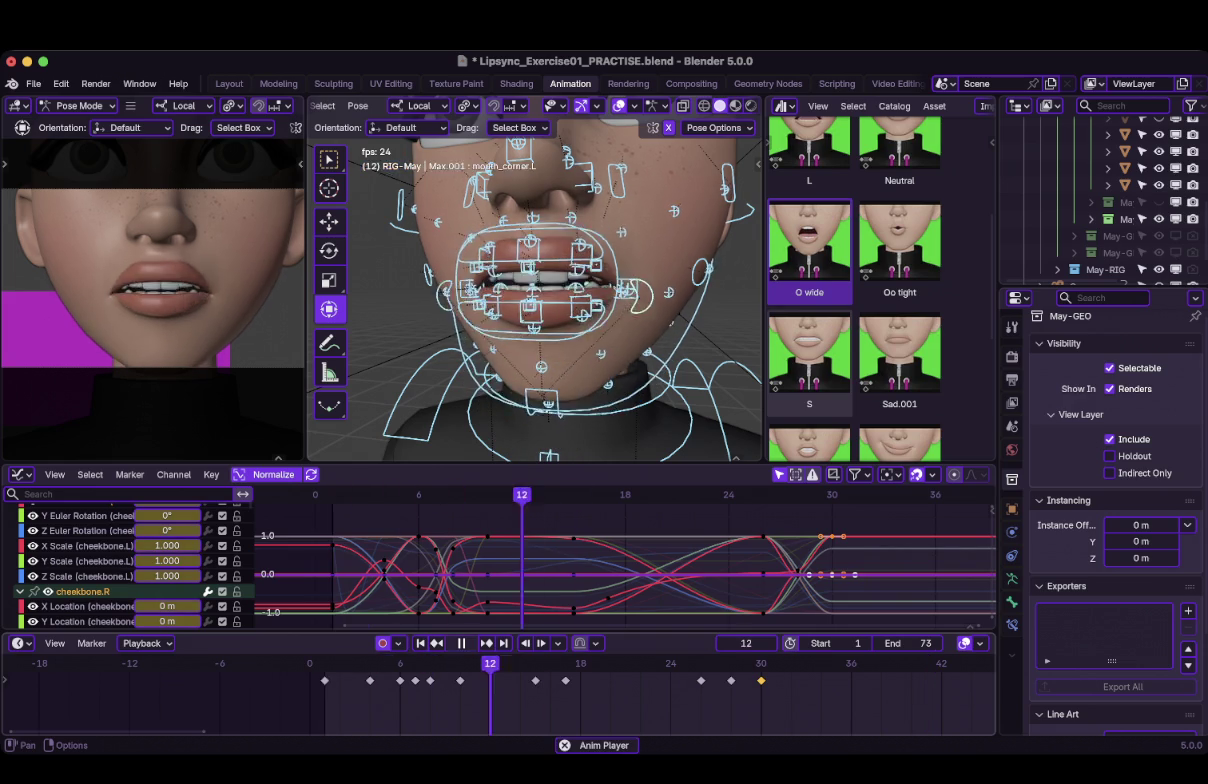
key("space")
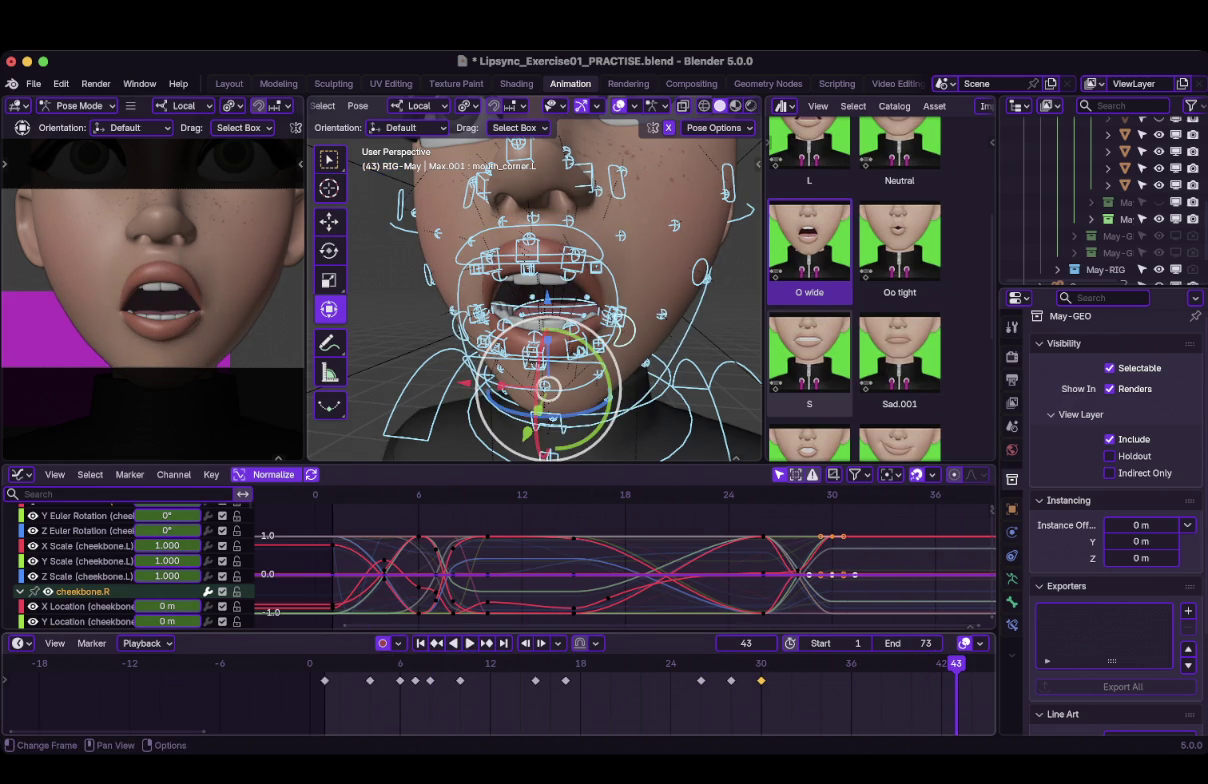
left_click_drag(731, 672, 701, 680)
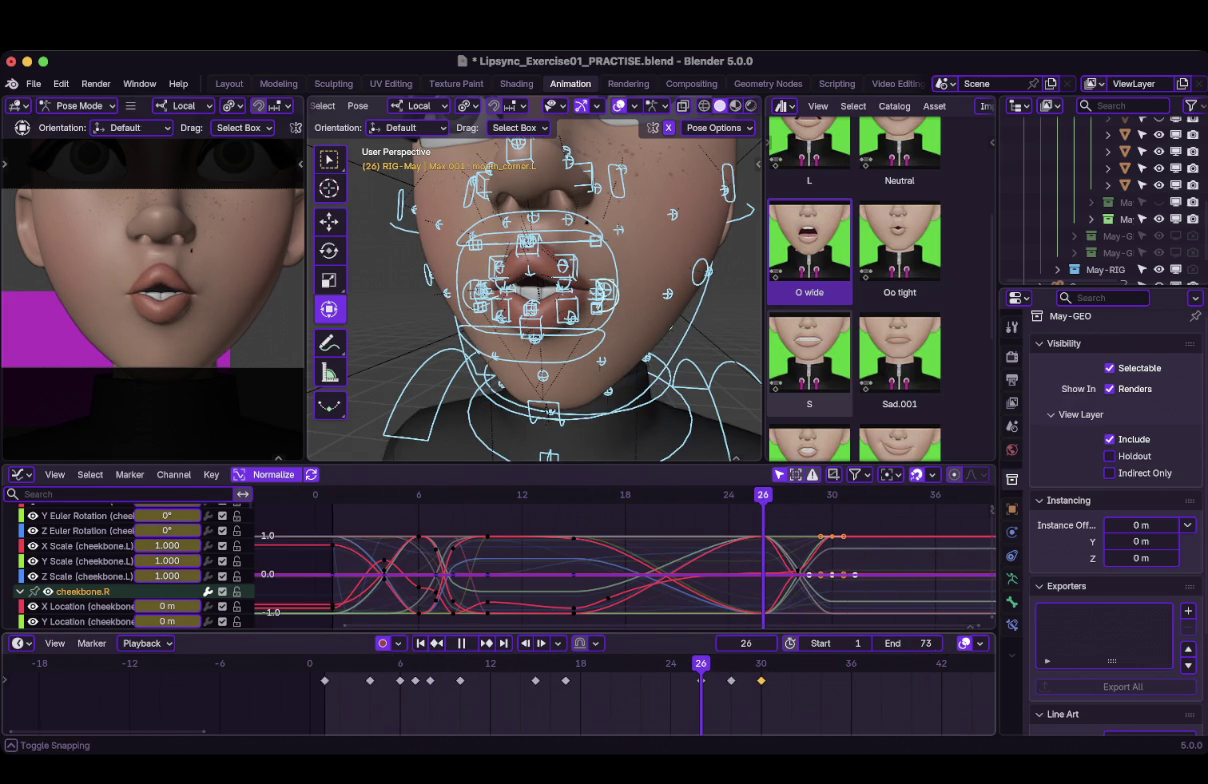
Scrub from frame 26 to frame 30, where May's mouth opens into the O wide shape.
left_click_drag(701, 680, 761, 680)
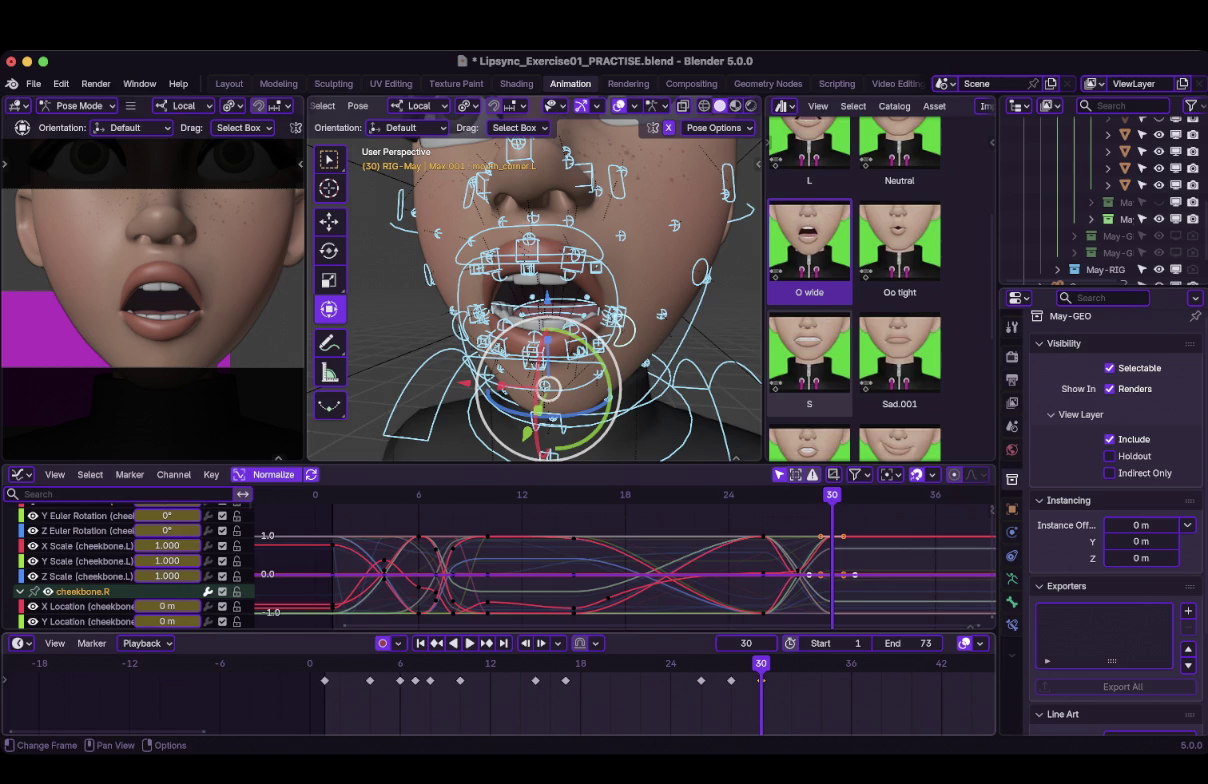
Move the wide-open O keys from frame 30 to frame 31 and play back the timing.
key("g")
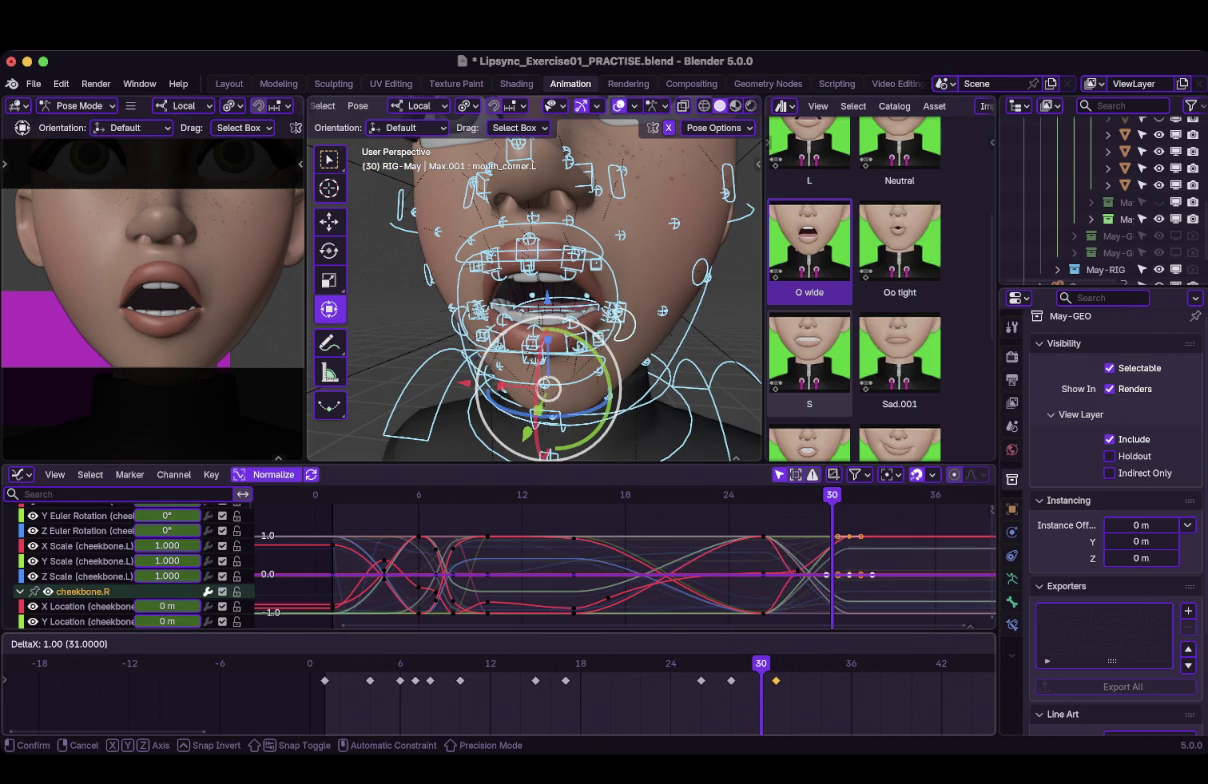
key("Return")
left_click(776, 681)
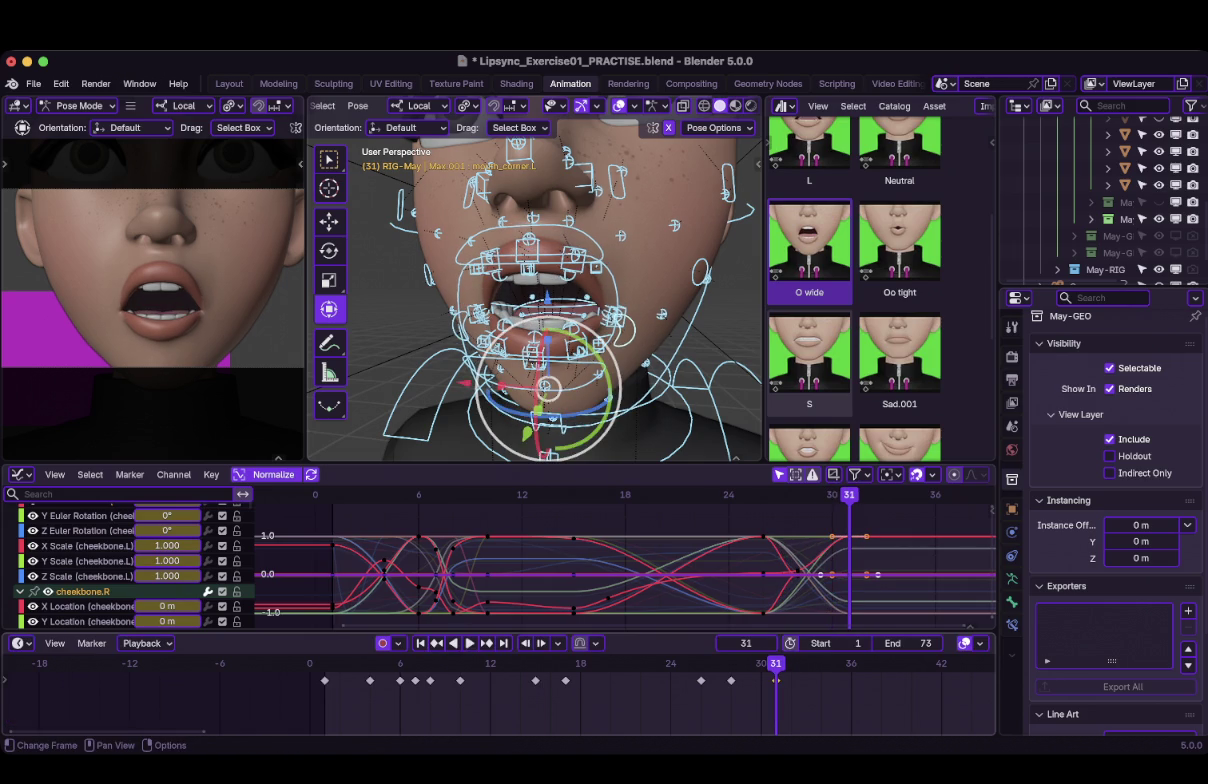
key("space")
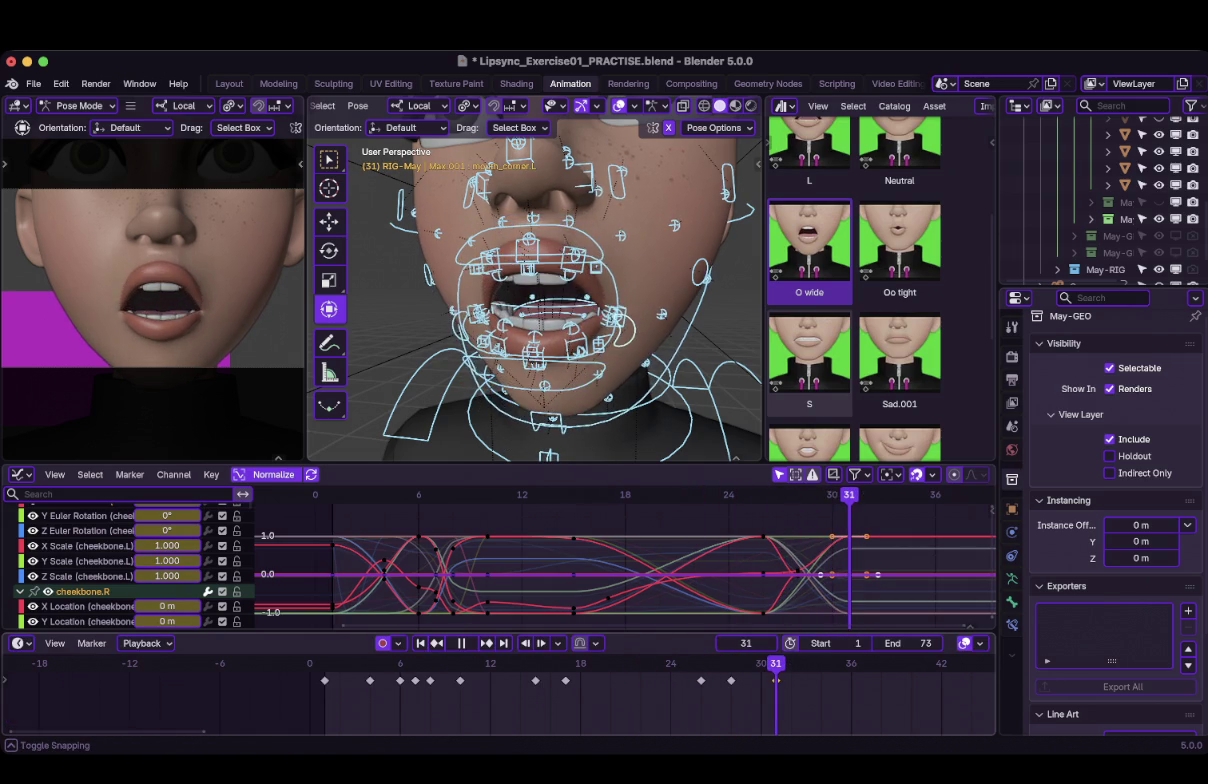
key("Escape")
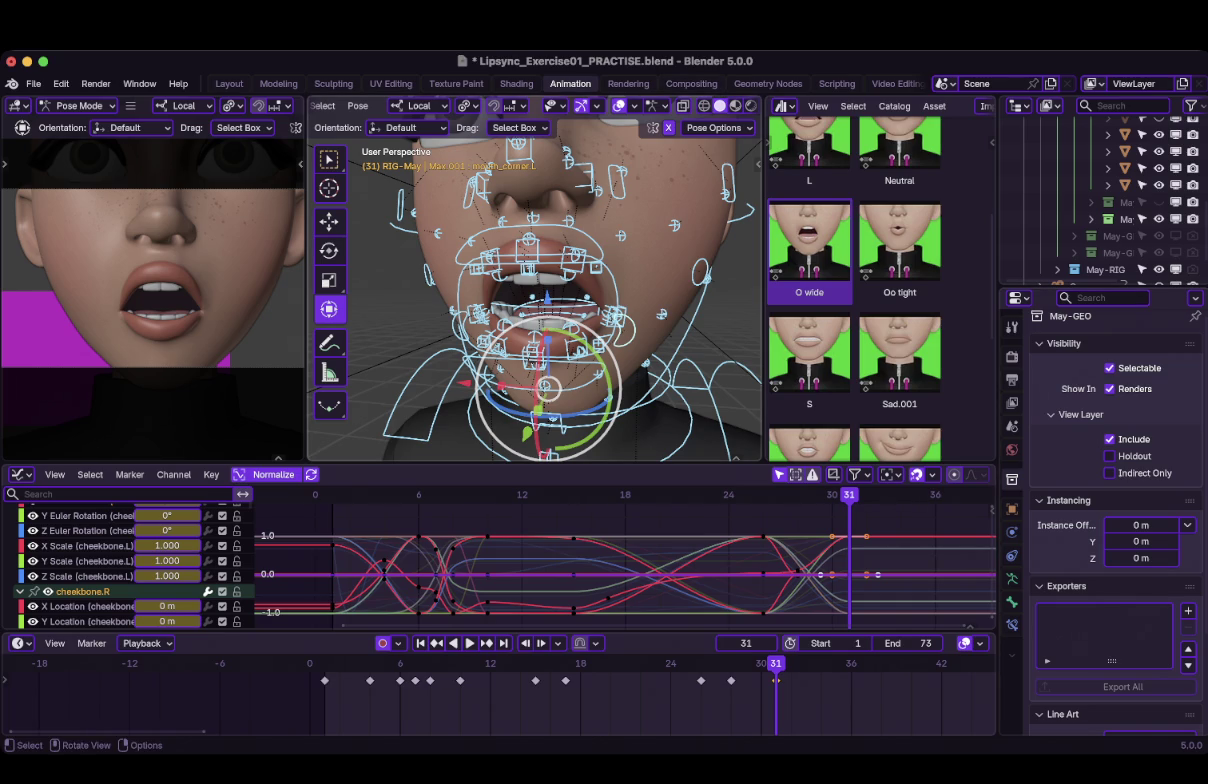
View May's face in front orthographic close-up on the mouth and select the frame-31 key.
middle_click_drag(535, 300, 535, 330)
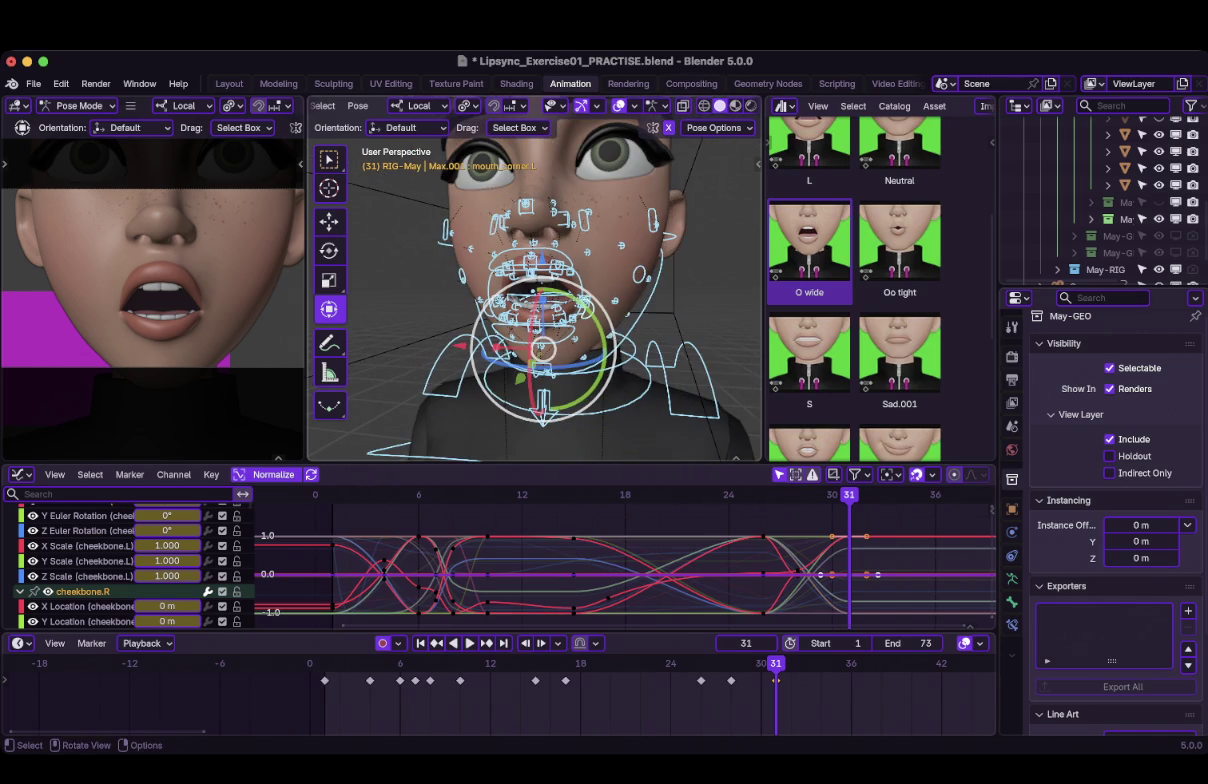
middle_click_drag(535, 300, 540, 330)
key("KP_1")
scroll(535, 280, "up", 2)
scroll(535, 280, "up", 2)
scroll(535, 280, "up", 3)
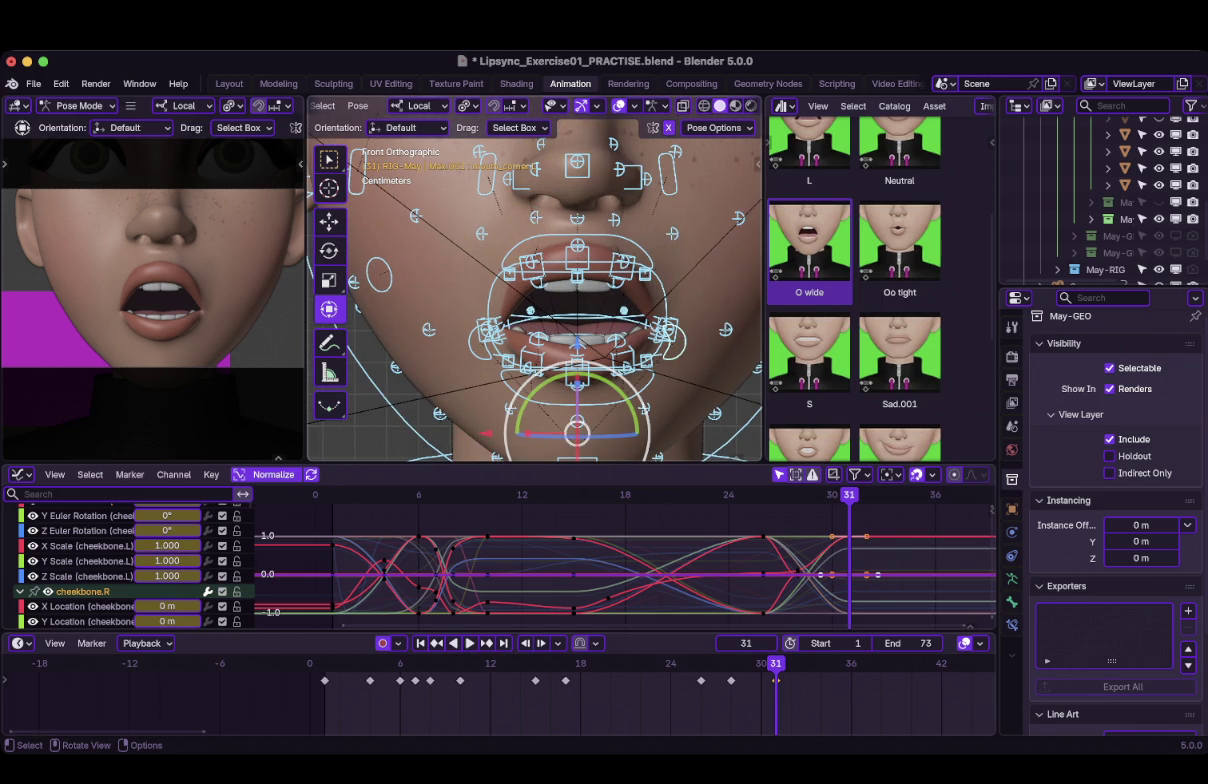
middle_click_drag(535, 300, 513, 294, "shift")
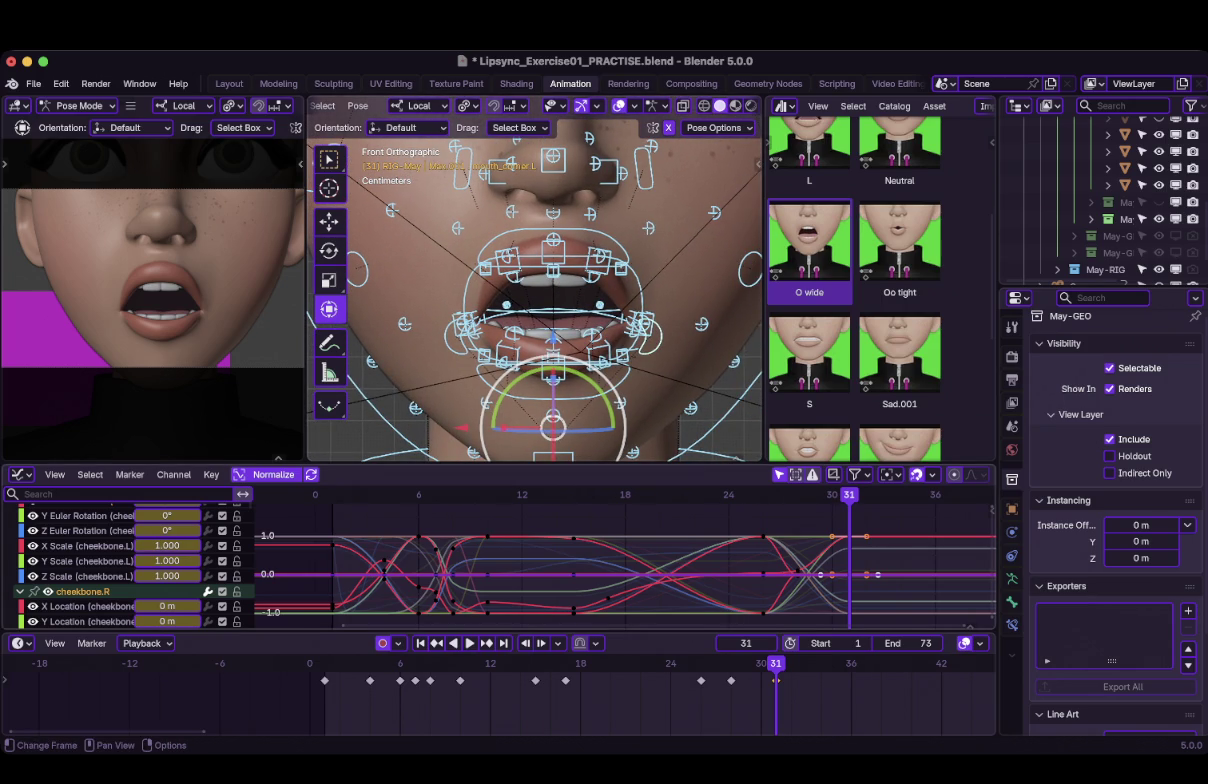
key("Right")
key("Right")
key("Right")
left_click(776, 680)
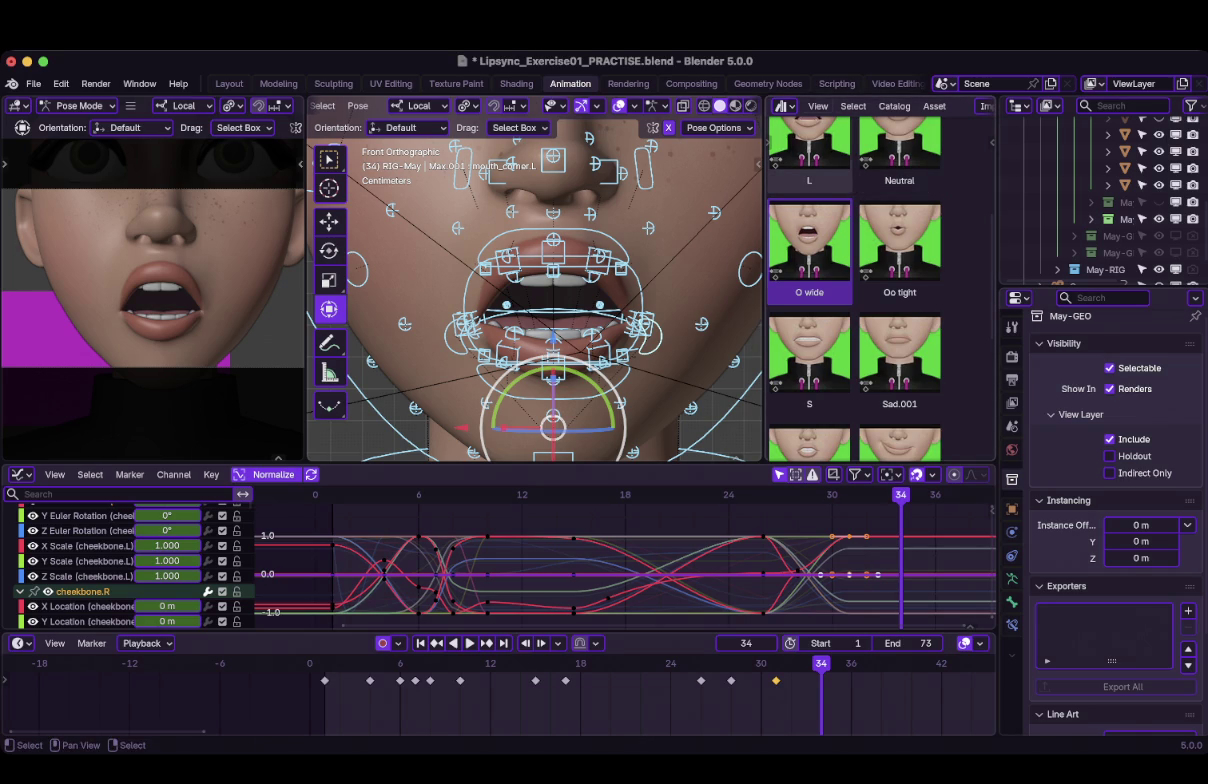
Apply the V, F pose from the Asset Browser to May's mouth at frame 34.
scroll(830, 280, "down", 2)
scroll(830, 280, "down", 3)
scroll(830, 280, "up", 8)
scroll(810, 280, "down", 4)
left_click(880, 395)
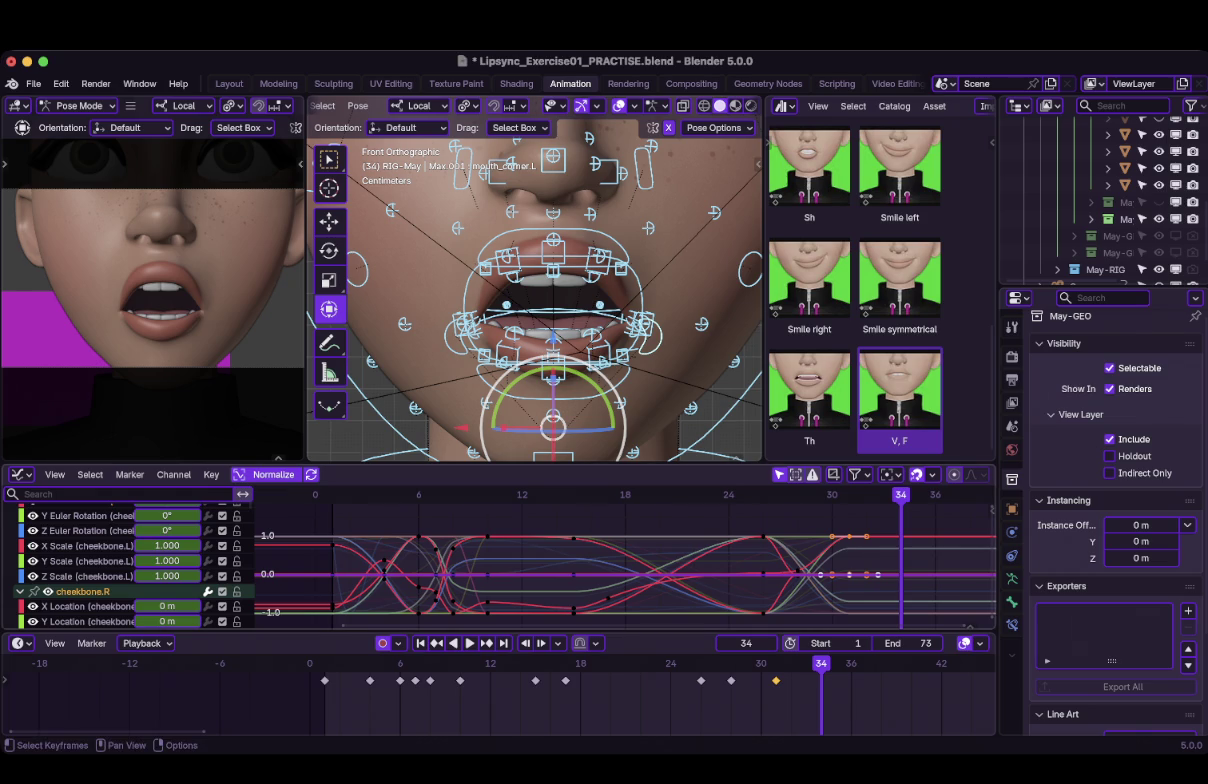
key("space")
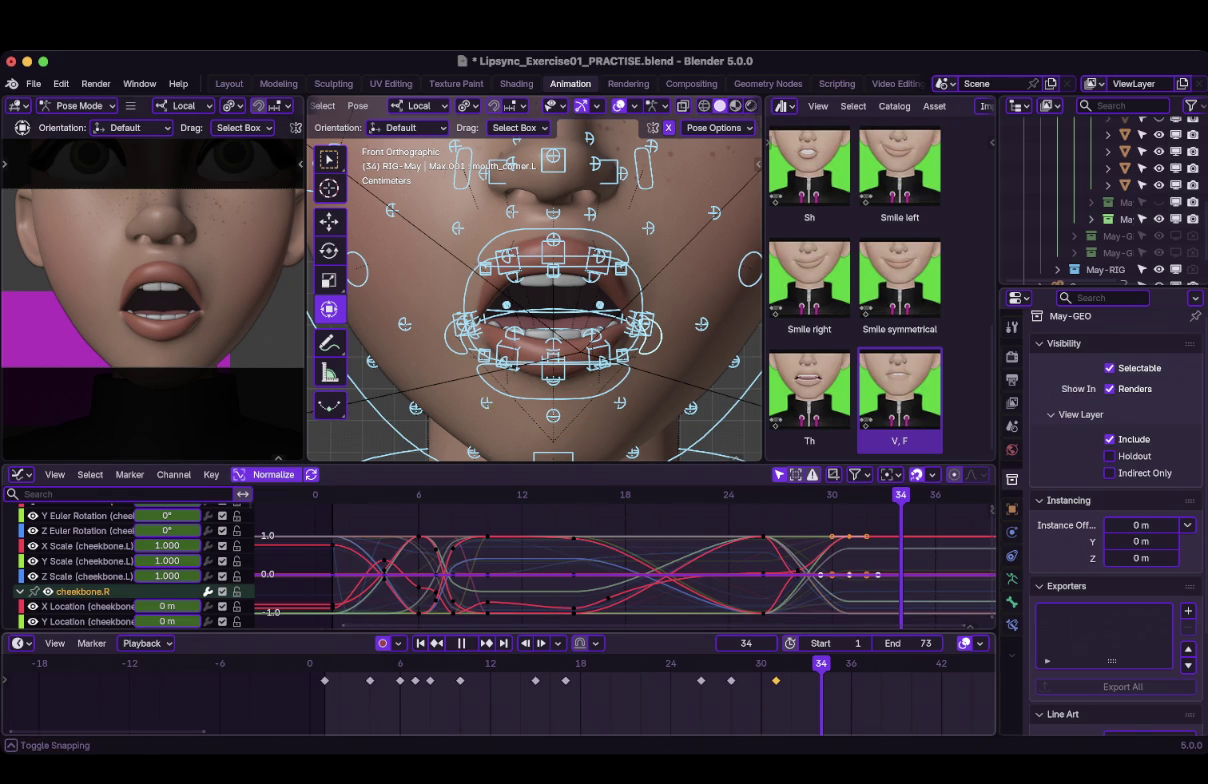
key("space")
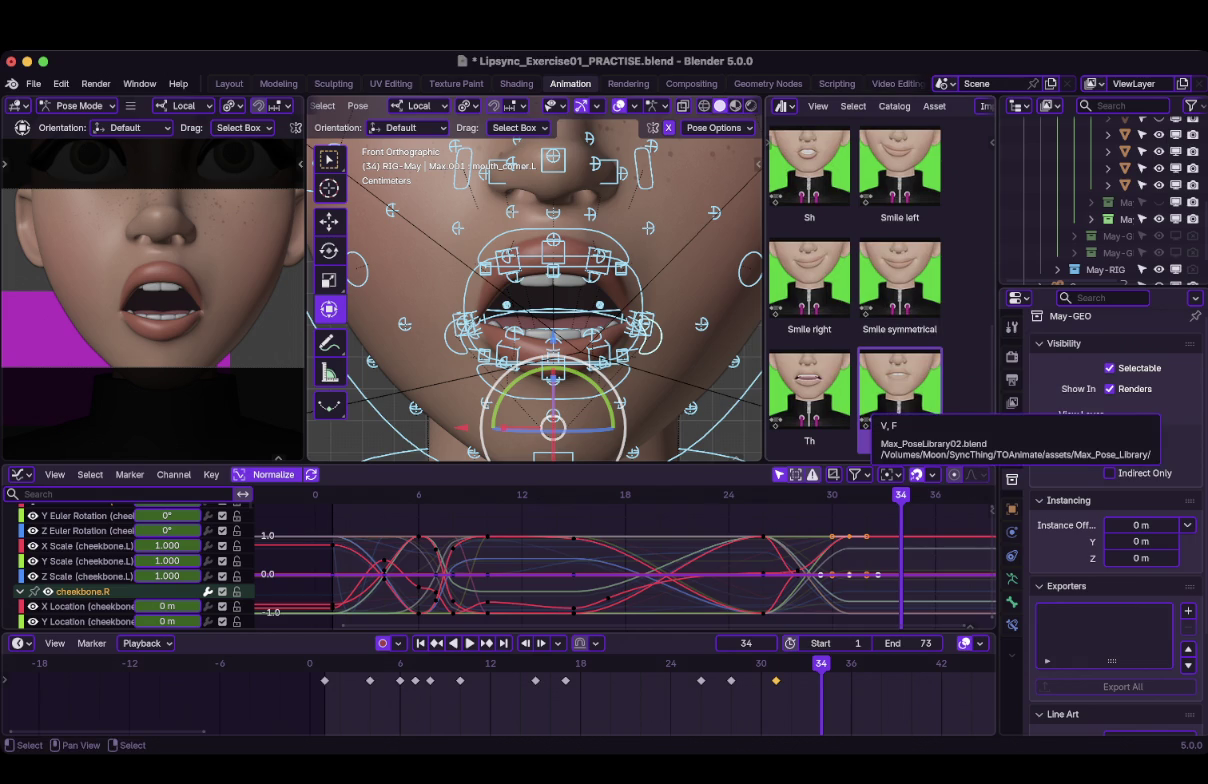
right_click(895, 400)
left_click(880, 404)
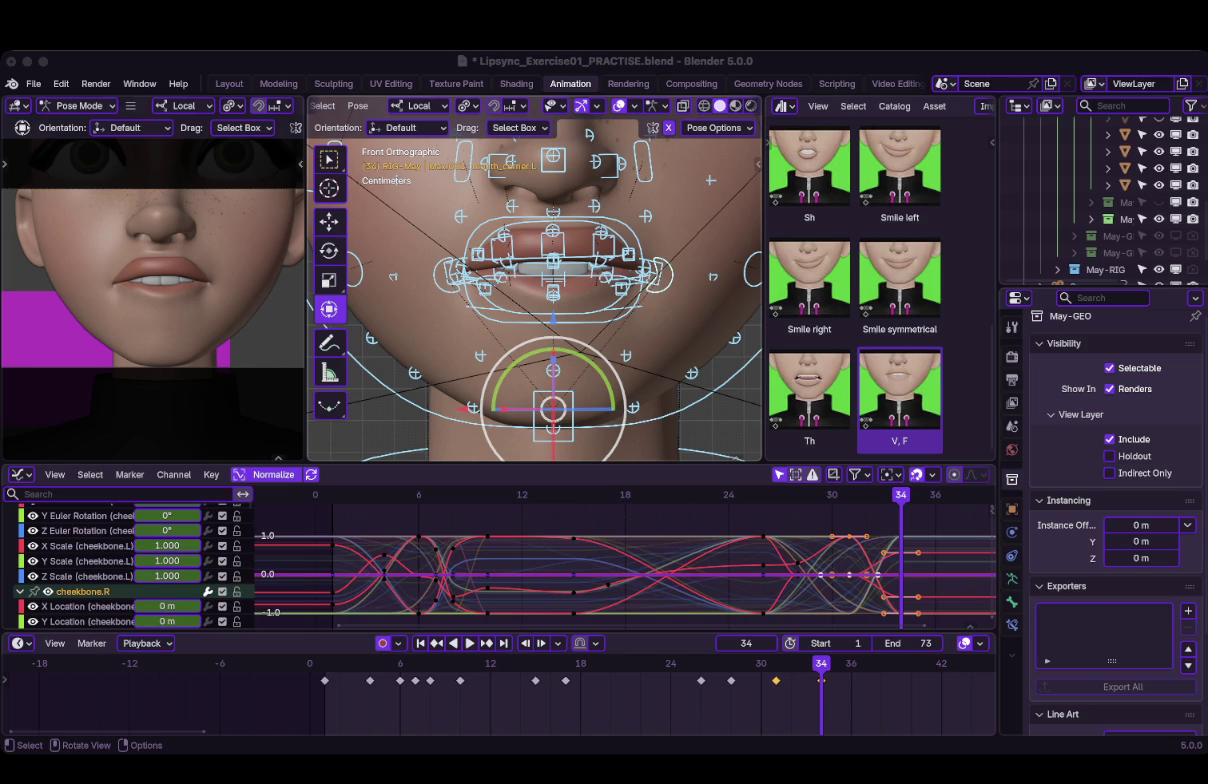
key("ctrl")
key("super+Tab")
key("super+Tab")
key("super+Tab")
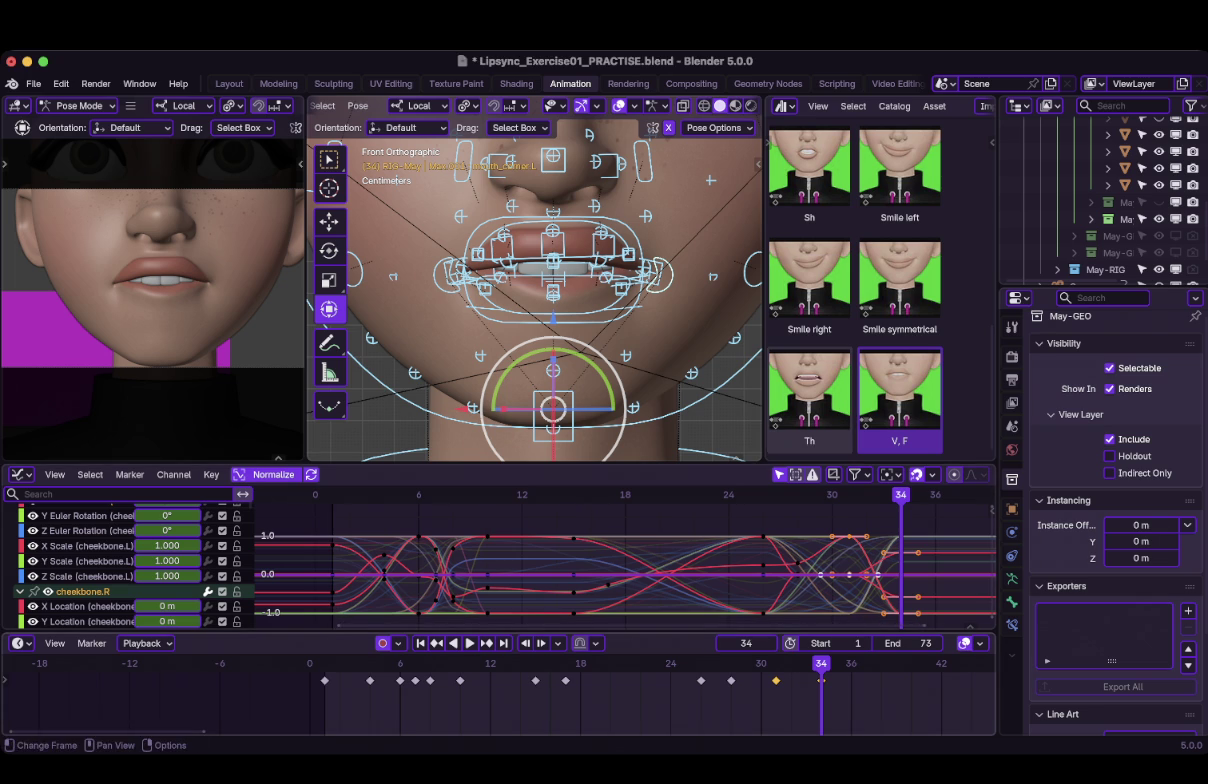
key("alt+a")
Key the V, F pose at frame 34, paste the copied rest-pose keys at frame 37, and play back.
key("i")
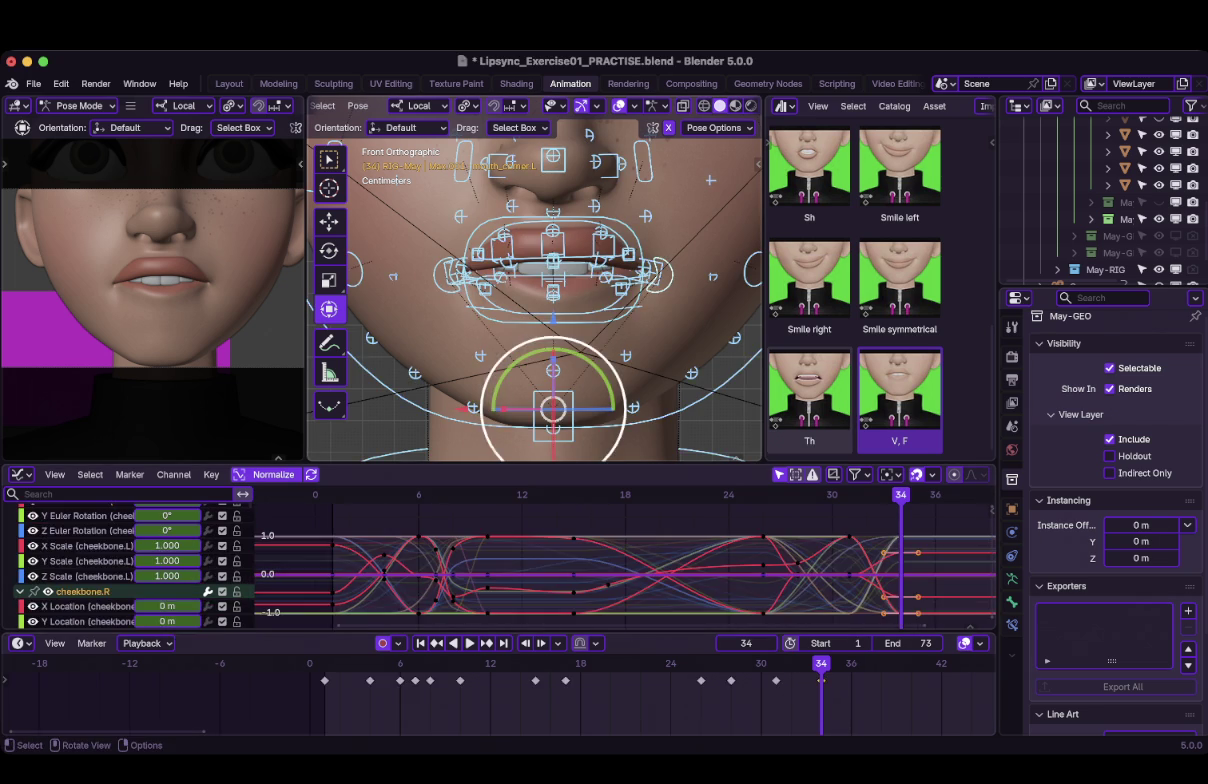
left_click_drag(821, 680, 866, 680)
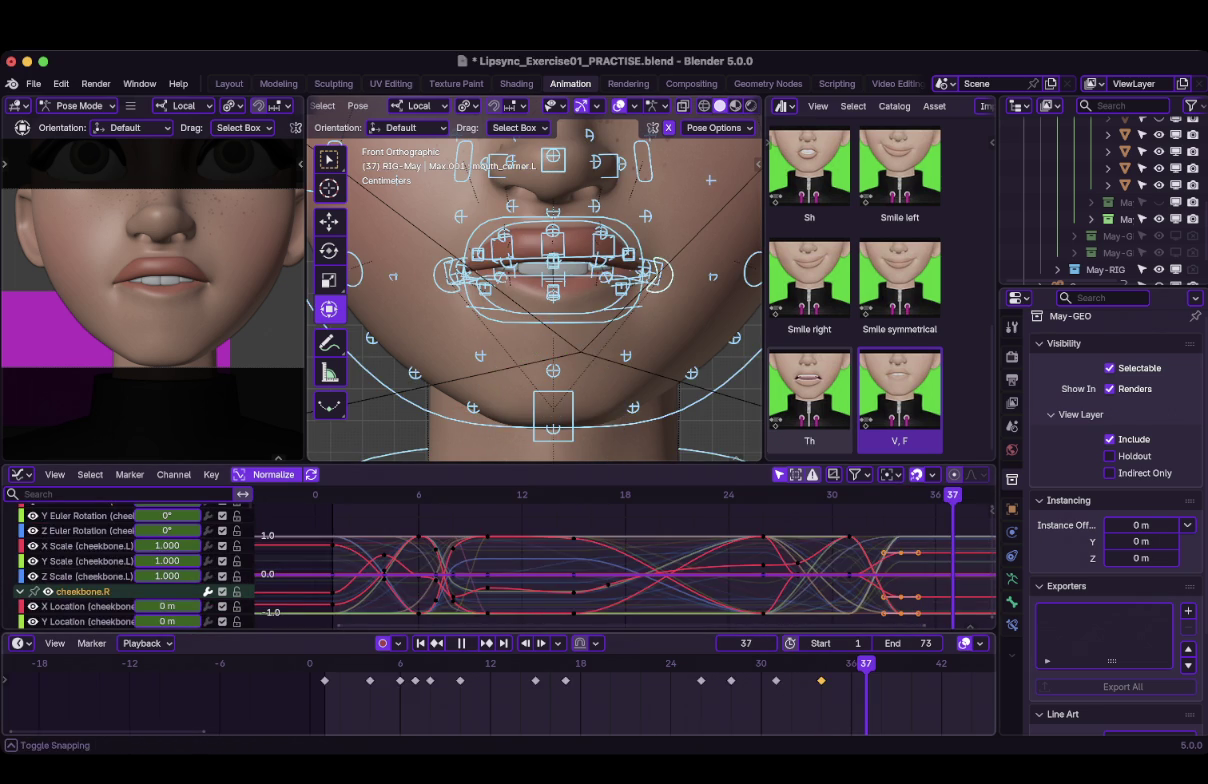
key("ctrl+v")
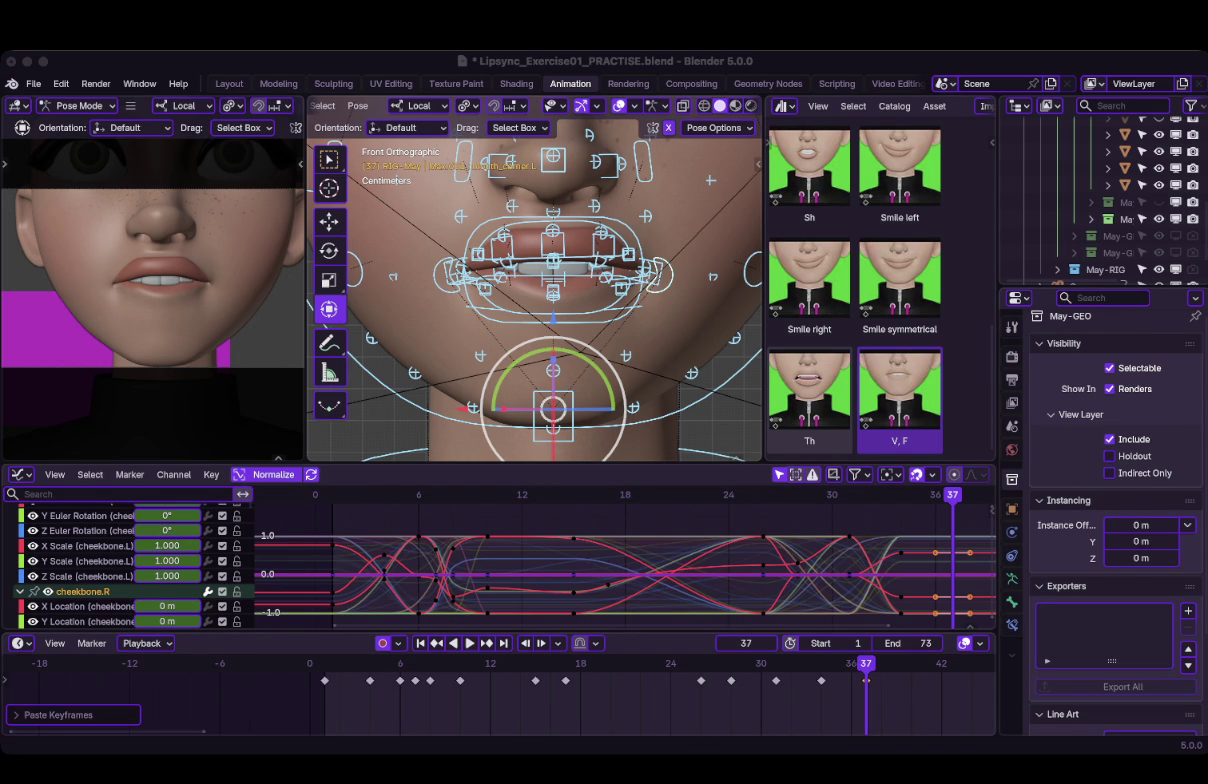
key("space")
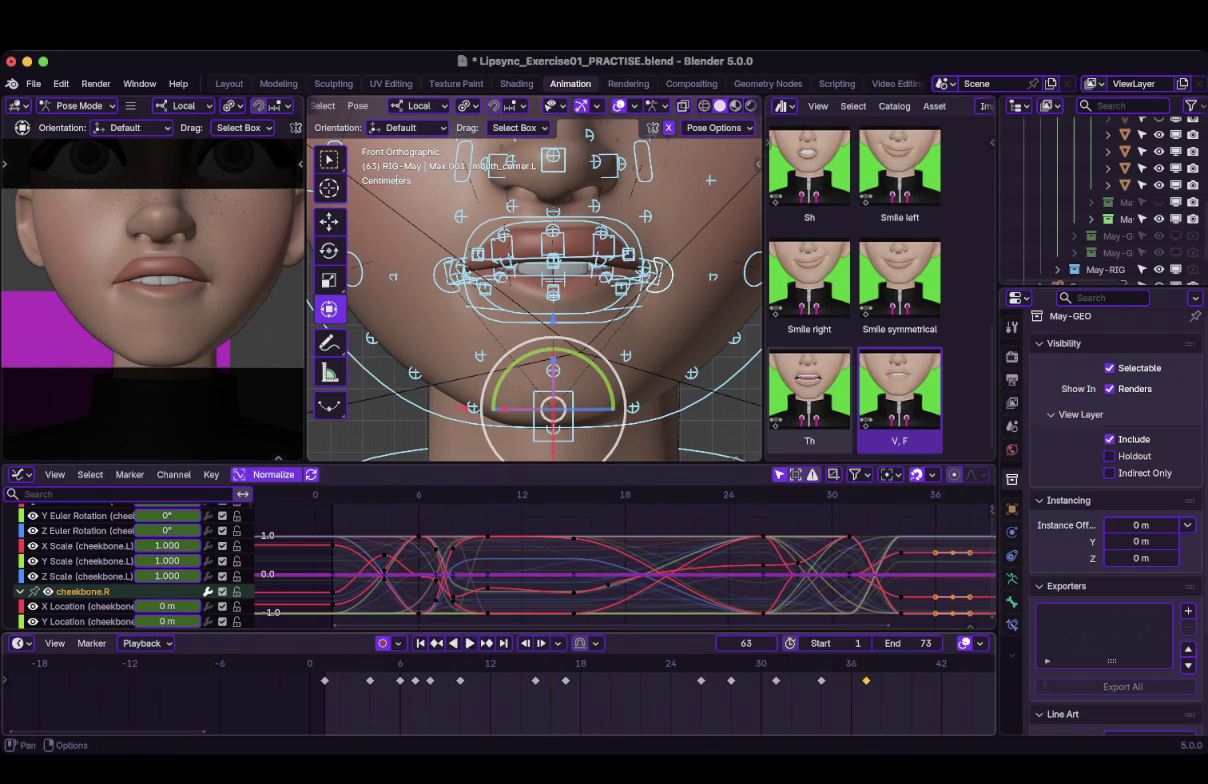
Replay the lip-sync from frame 1 several times, pausing at frame 26 on the rounded lips.
key("shift+Left")
key("space")
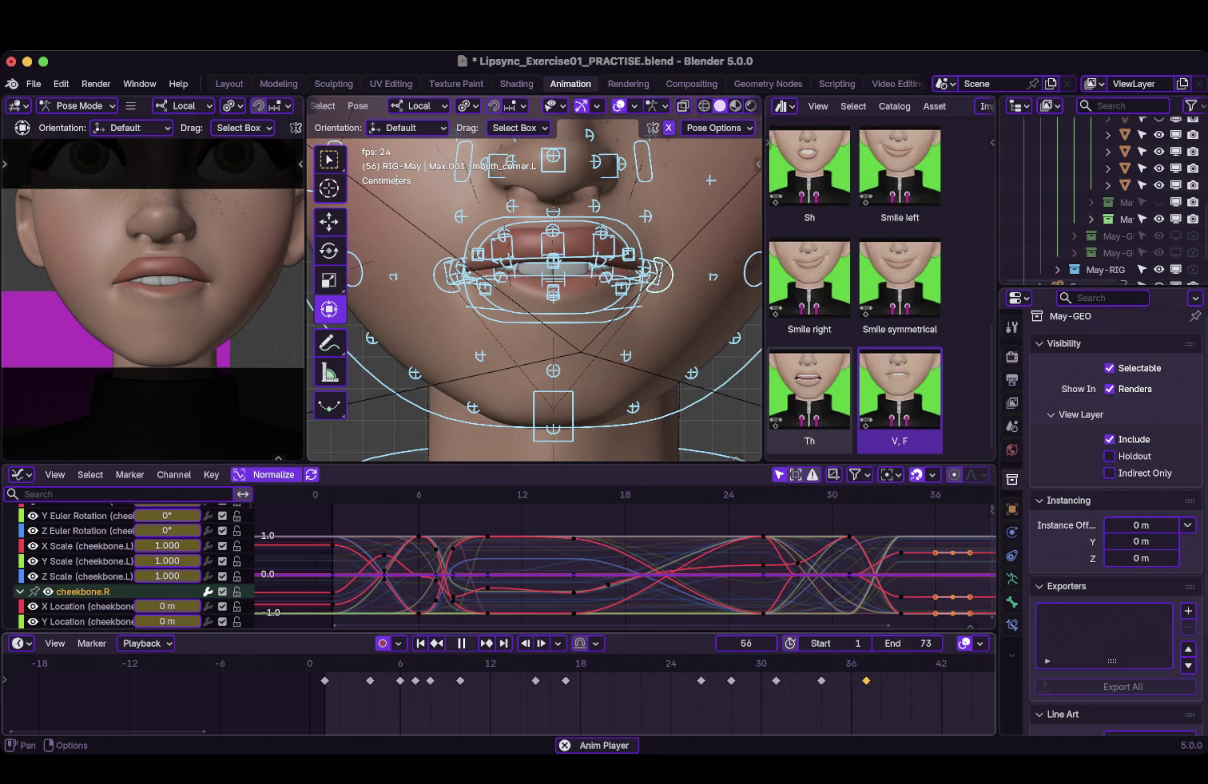
key("space")
key("shift+Left")
key("space")
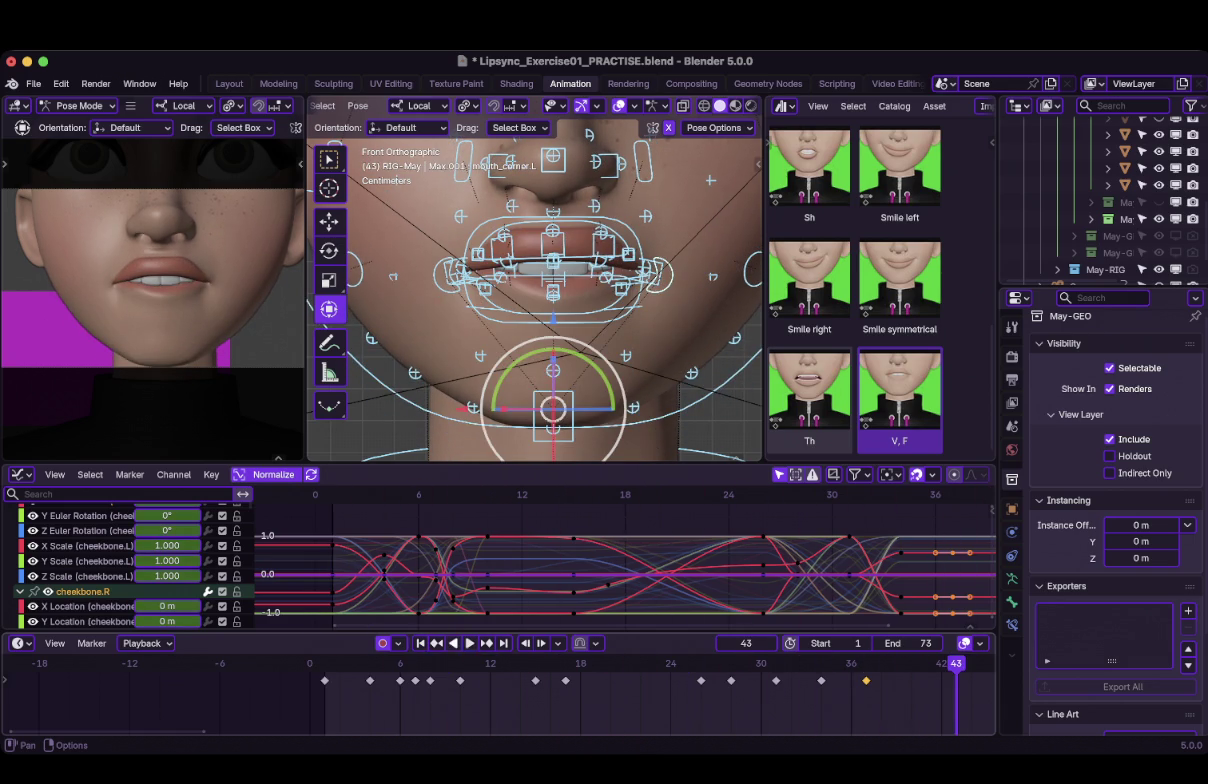
key("shift+Left")
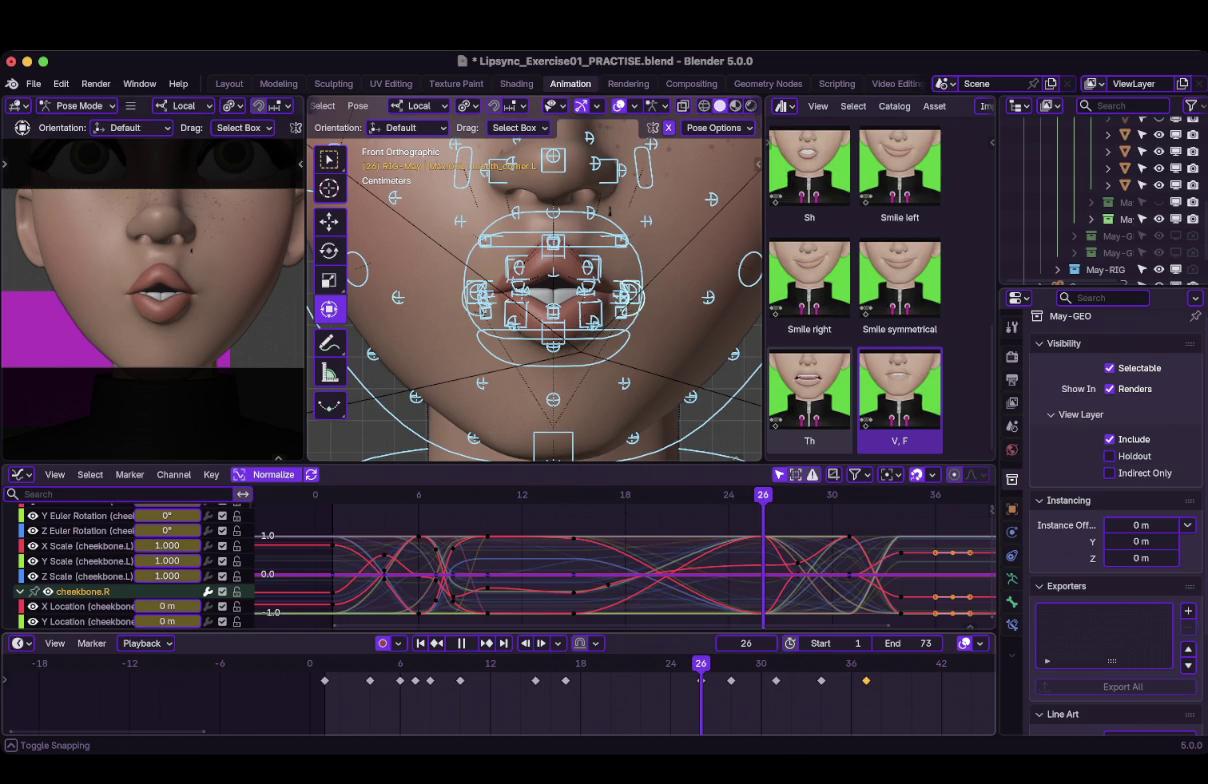
key("space")
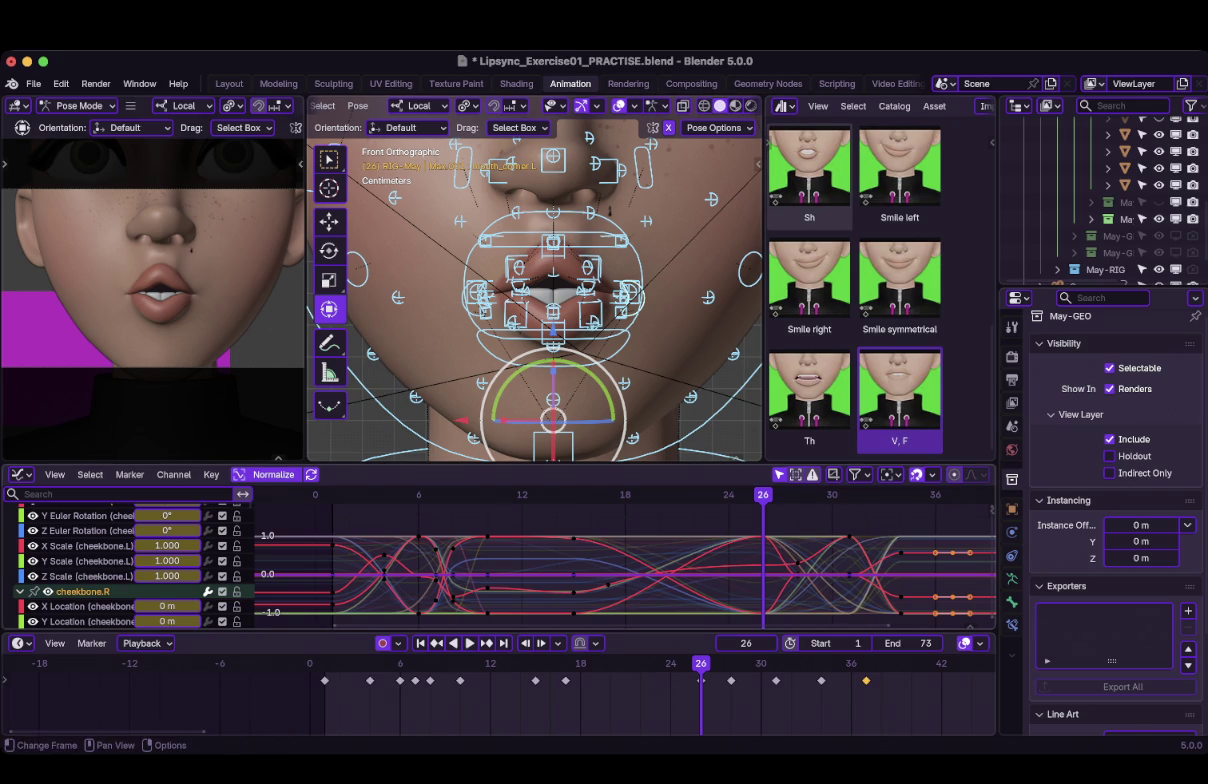
left_click_drag(762, 495, 762, 495)
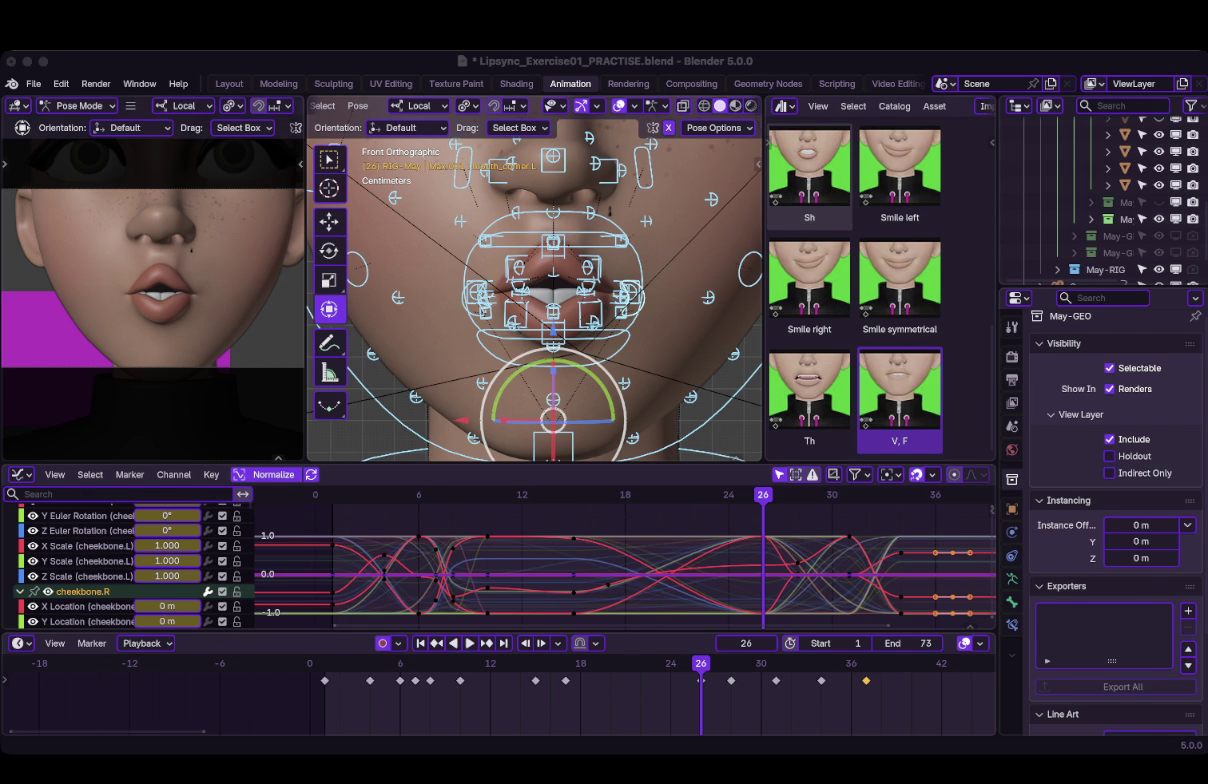
key("space")
key("Escape")
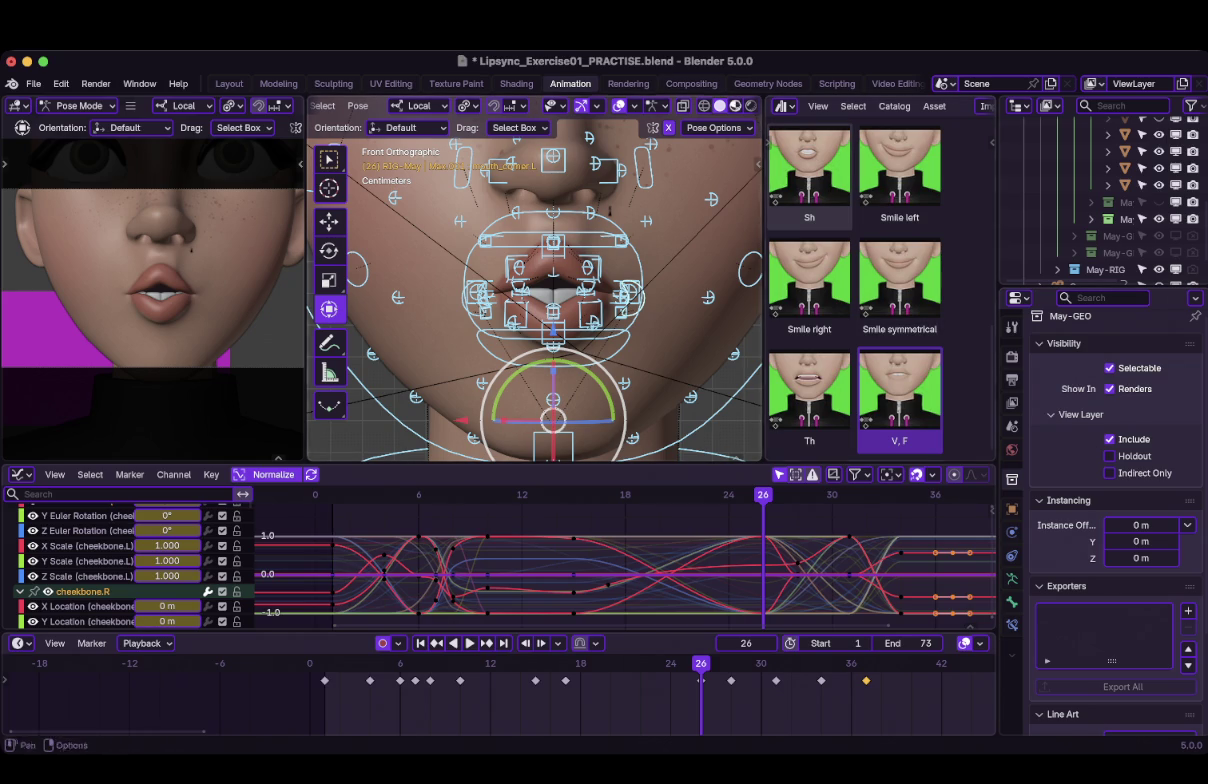
Play onward from frame 26 and step forward to frame 39.
scroll(624, 560, "down", 1)
scroll(624, 560, "down", 1)
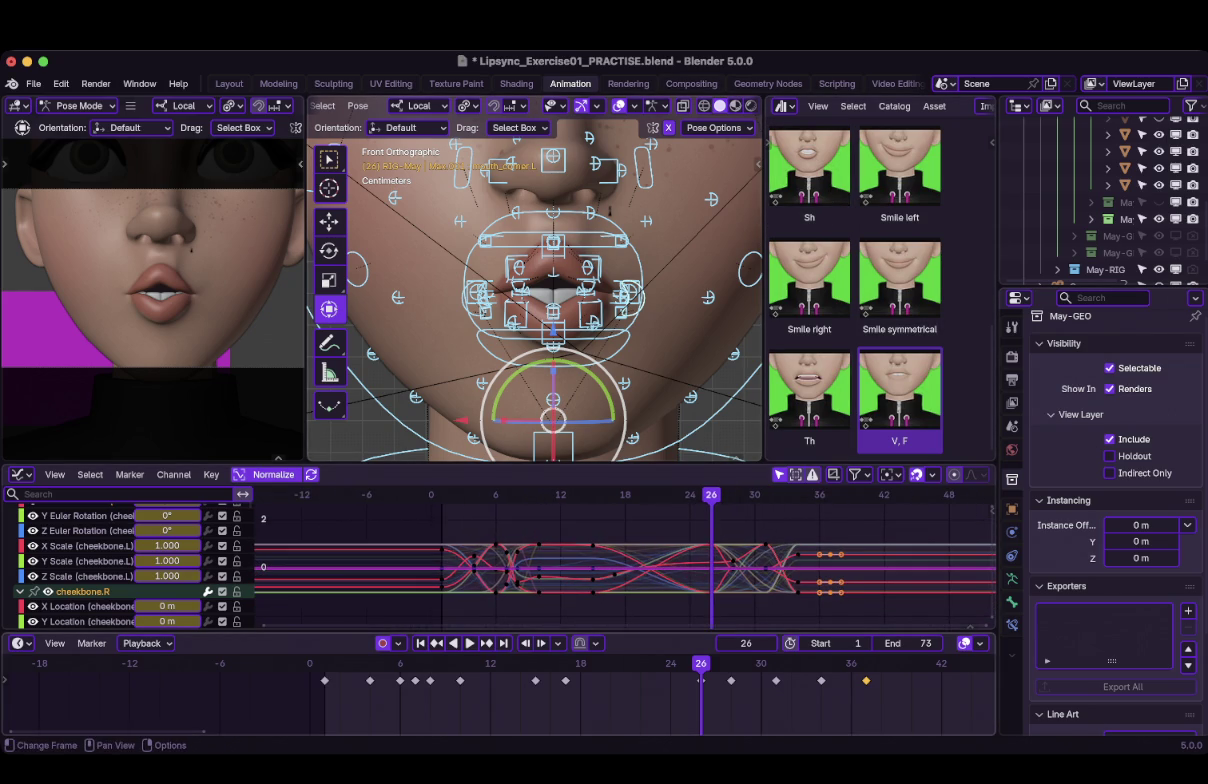
key("space")
key("space")
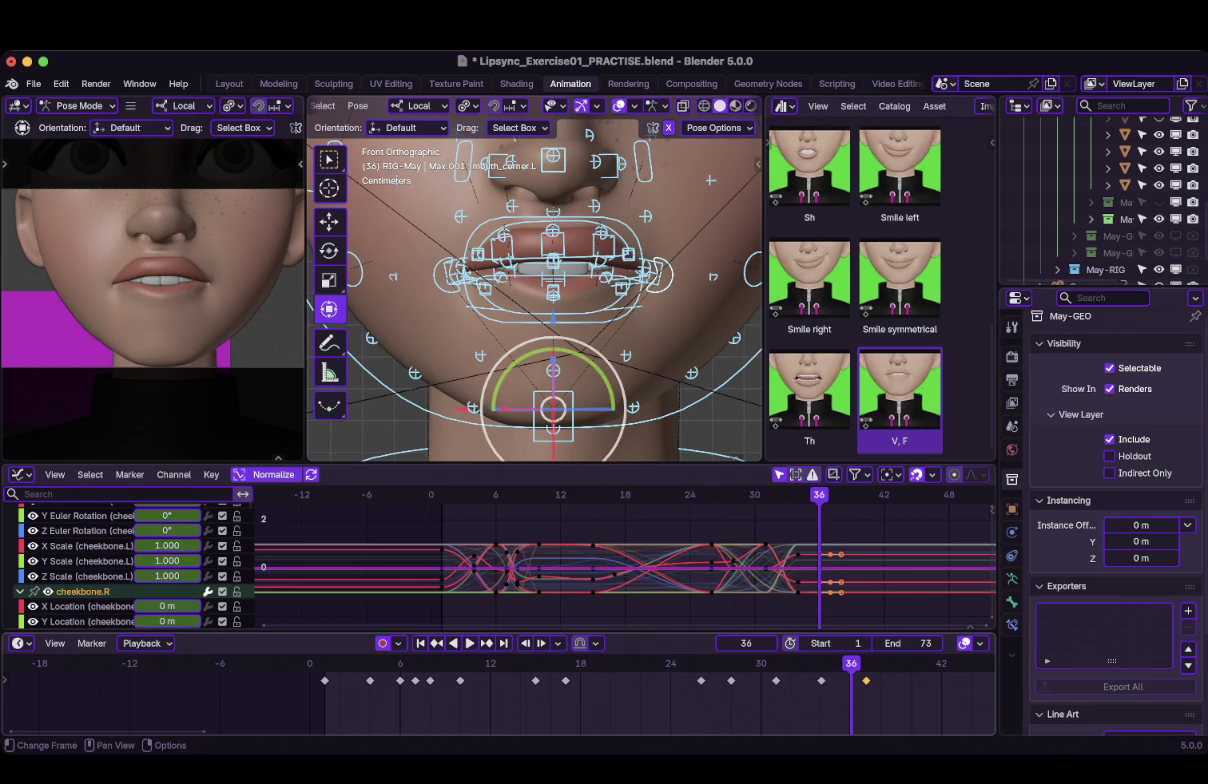
scroll(500, 700, "right", 3)
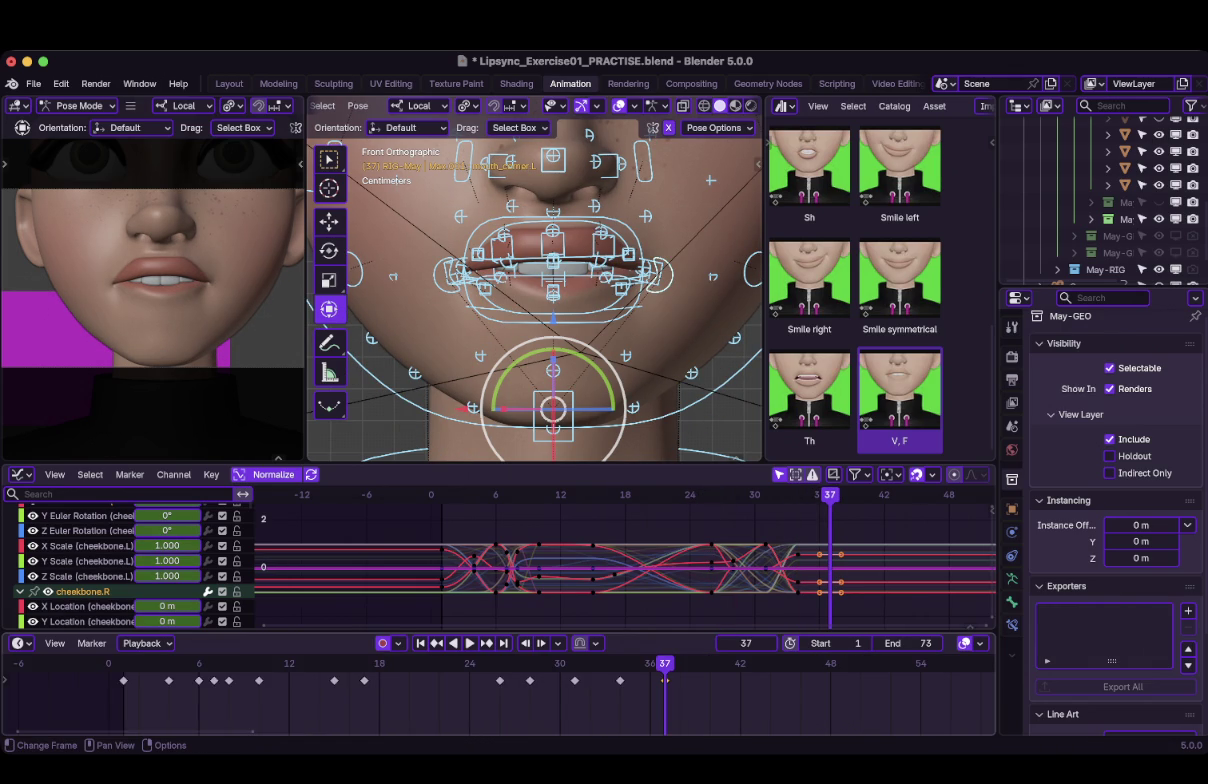
key("i")
key("Right")
key("Right")
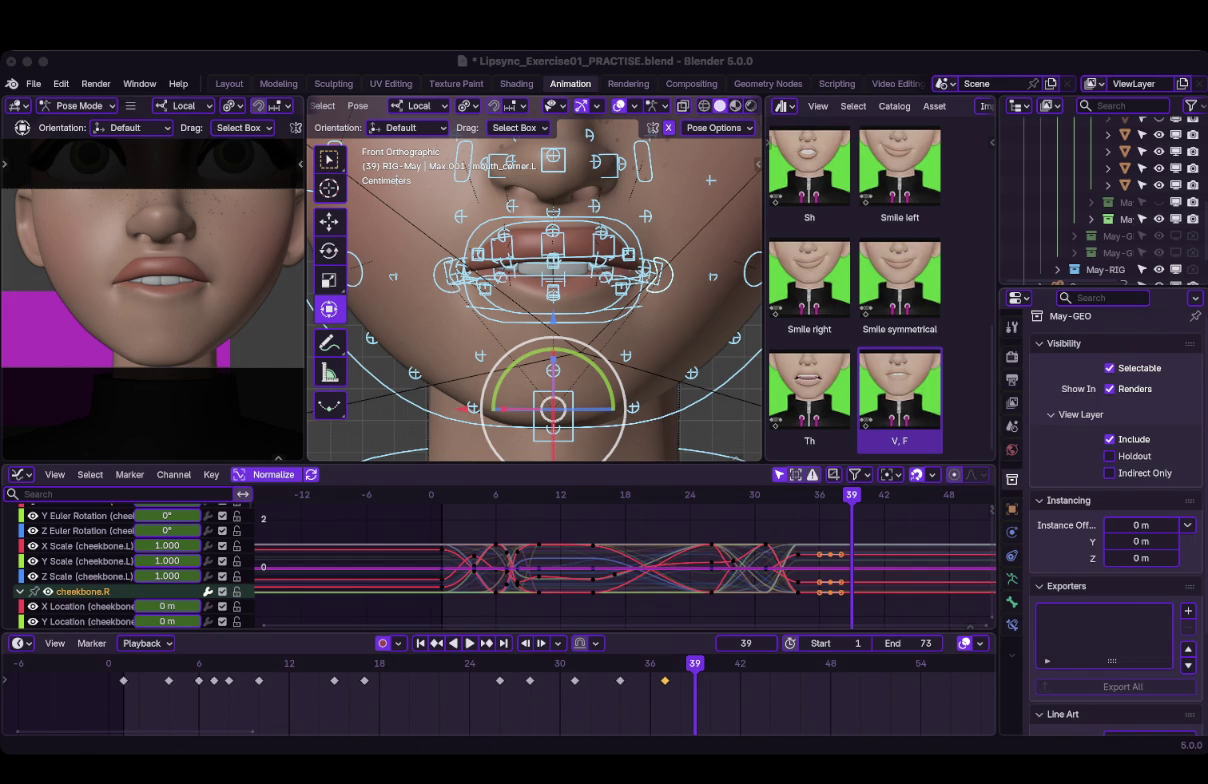
Apply the Sh mouth pose at frame 39 and select the chin bone.
left_click(809, 175)
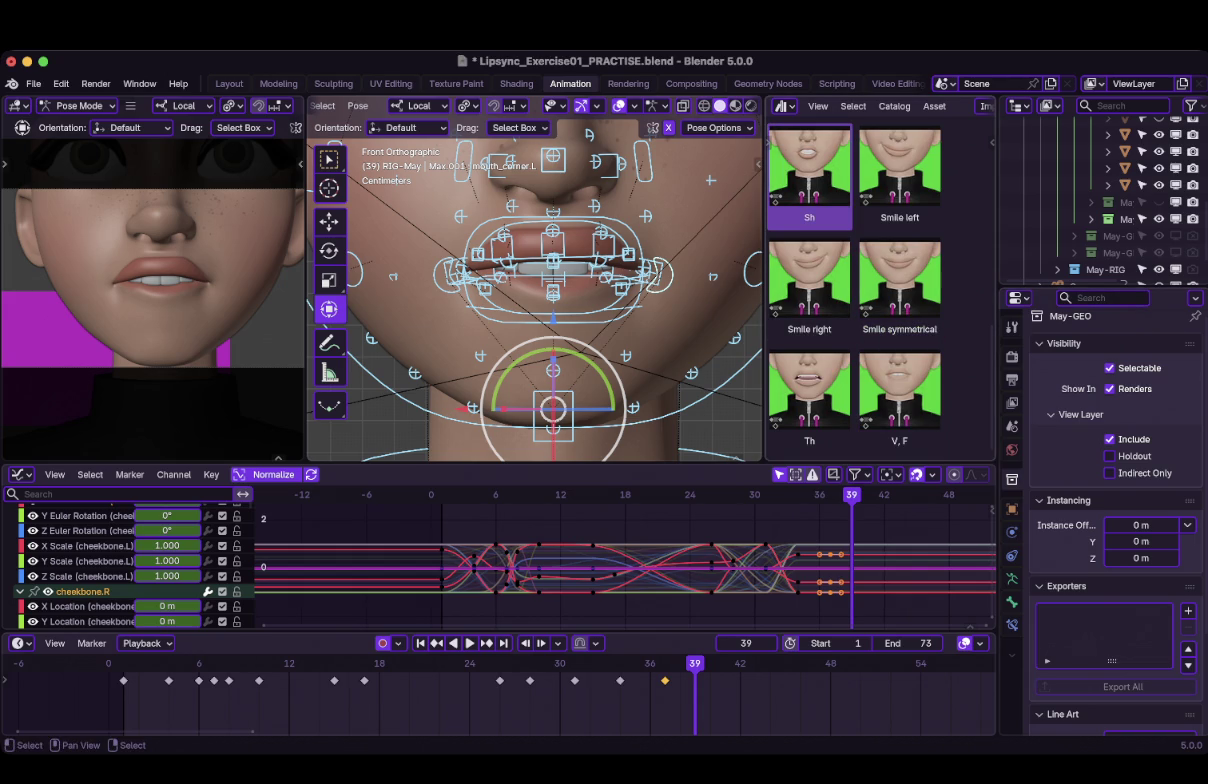
right_click(806, 180)
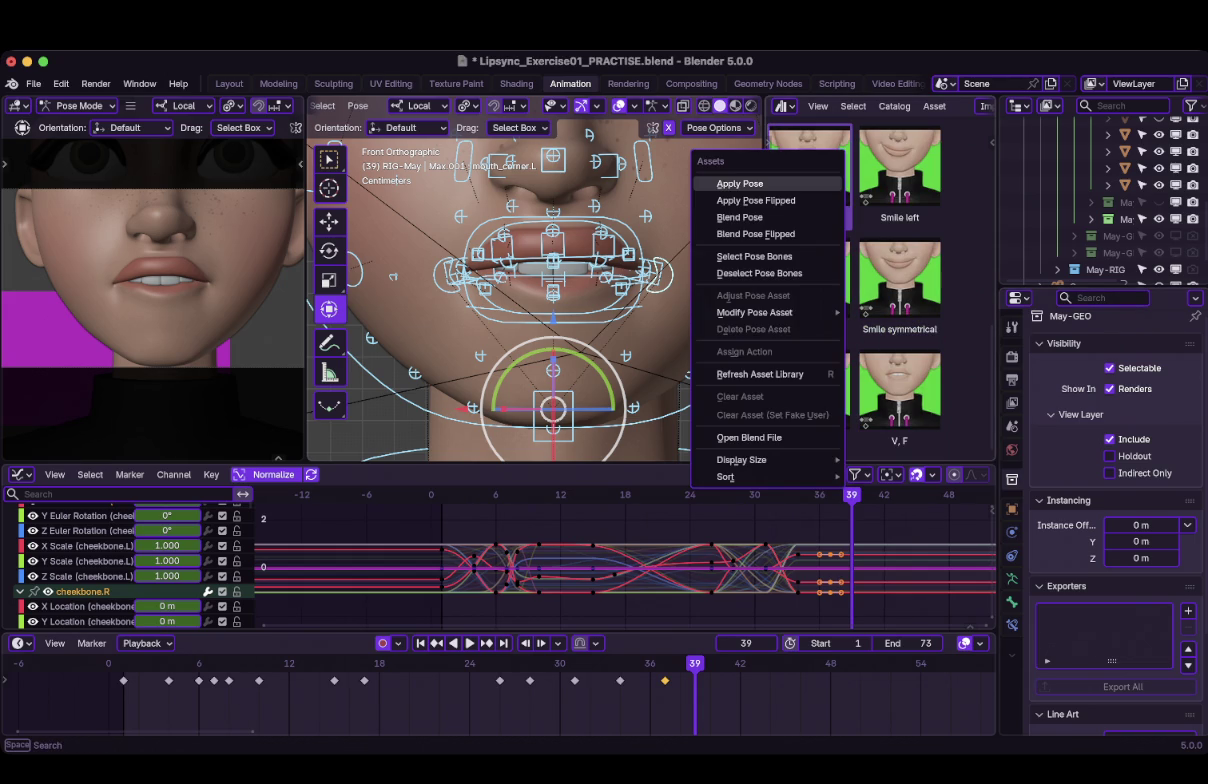
left_click(740, 183)
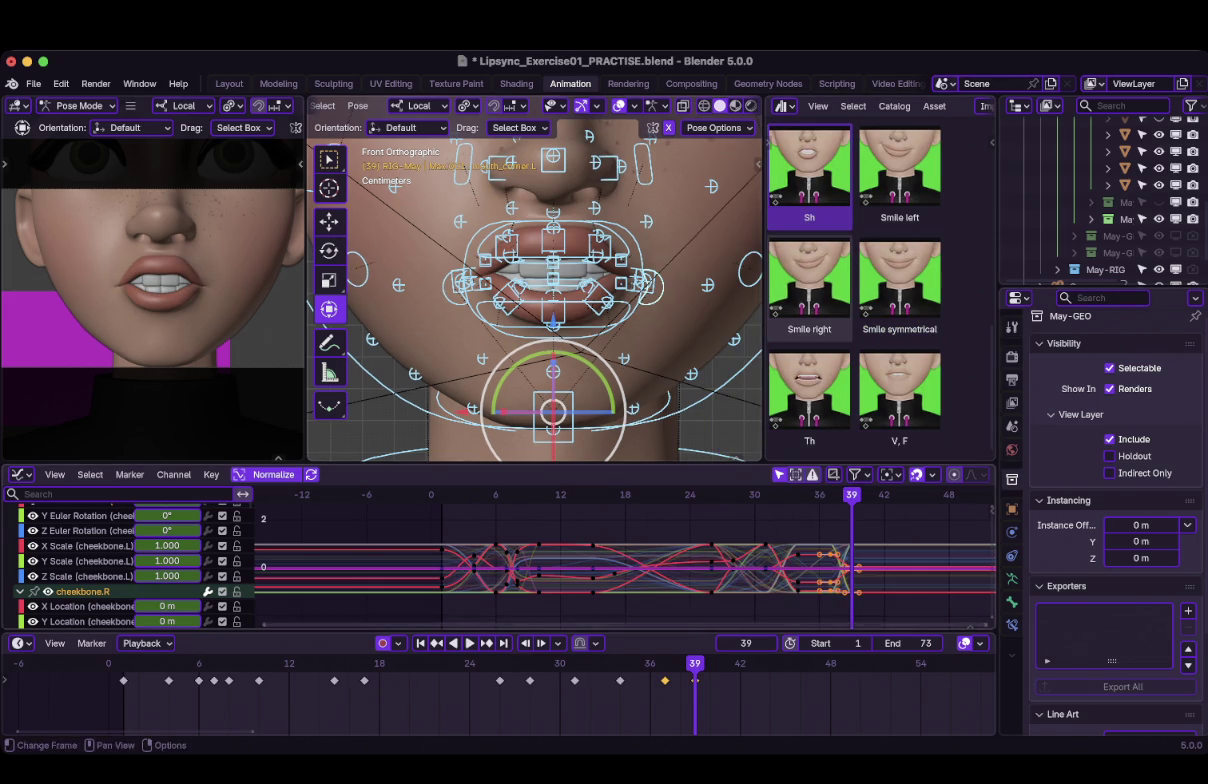
mouse_move(695, 663)
left_mouse_down()
mouse_move(590, 663)
mouse_move(695, 663)
left_mouse_up()
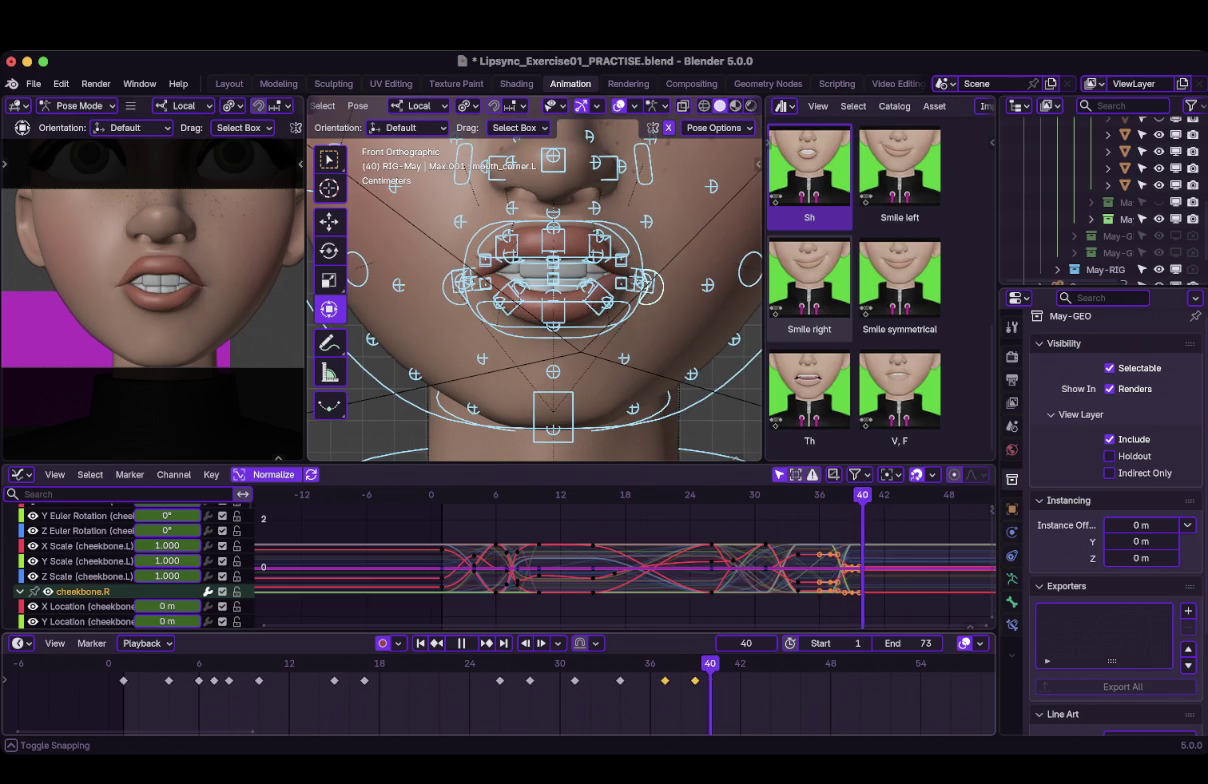
left_click(553, 410)
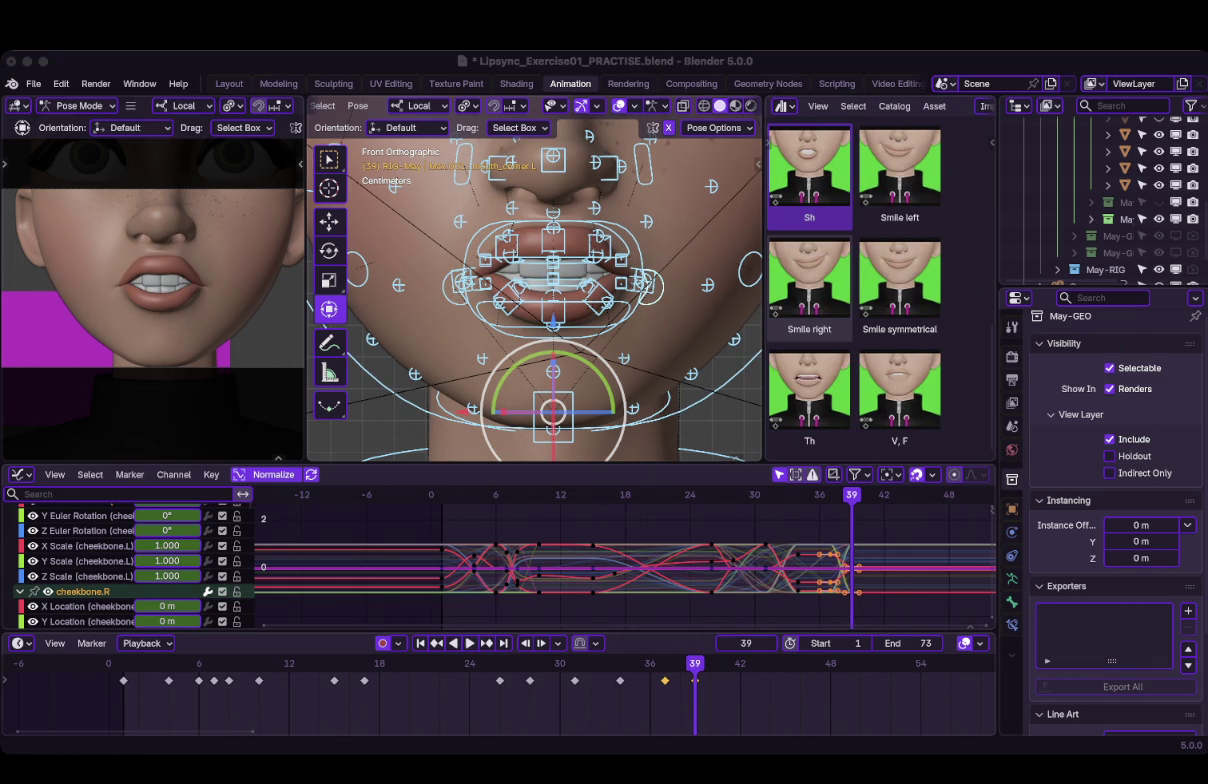
Advance to frame 42 and apply the L pose from the library to May's face.
key("alt+a")
key("space")
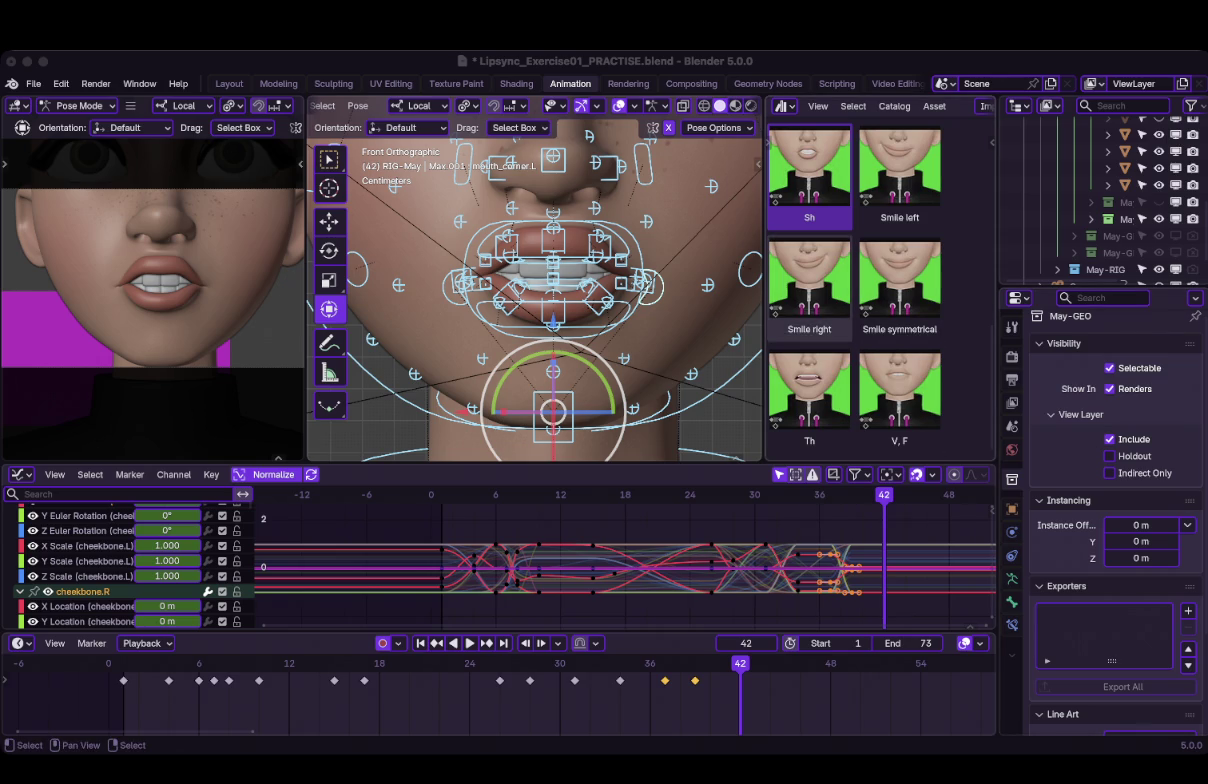
scroll(850, 300, "up", 3)
scroll(855, 290, "up", 2)
scroll(855, 290, "up", 2)
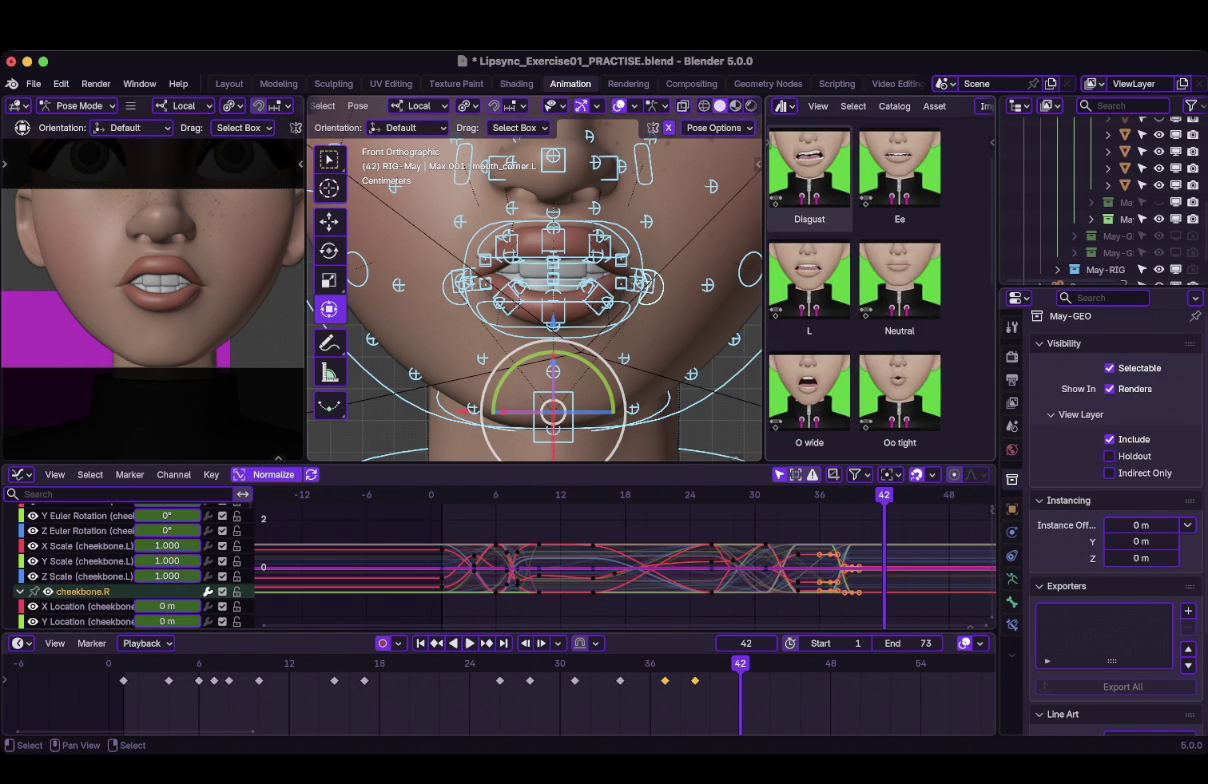
right_click(800, 300)
left_click(748, 307)
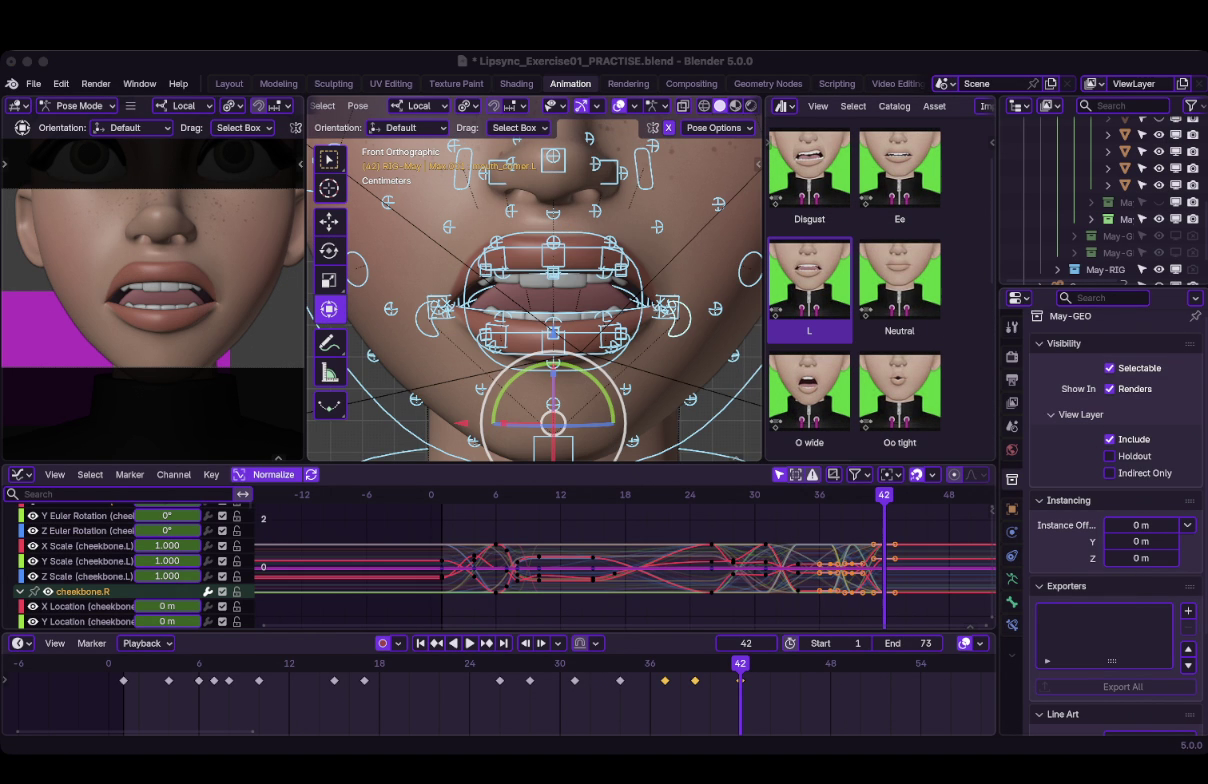
key("space")
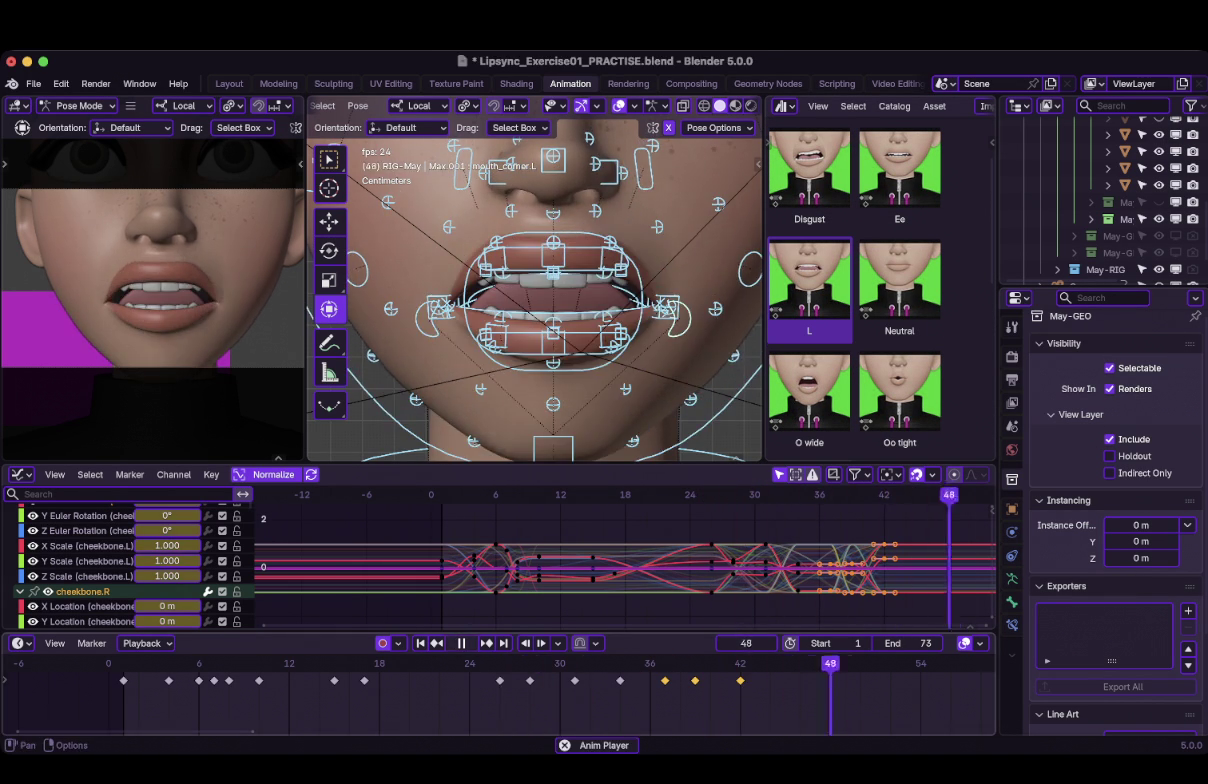
key("space")
key("shift+Left")
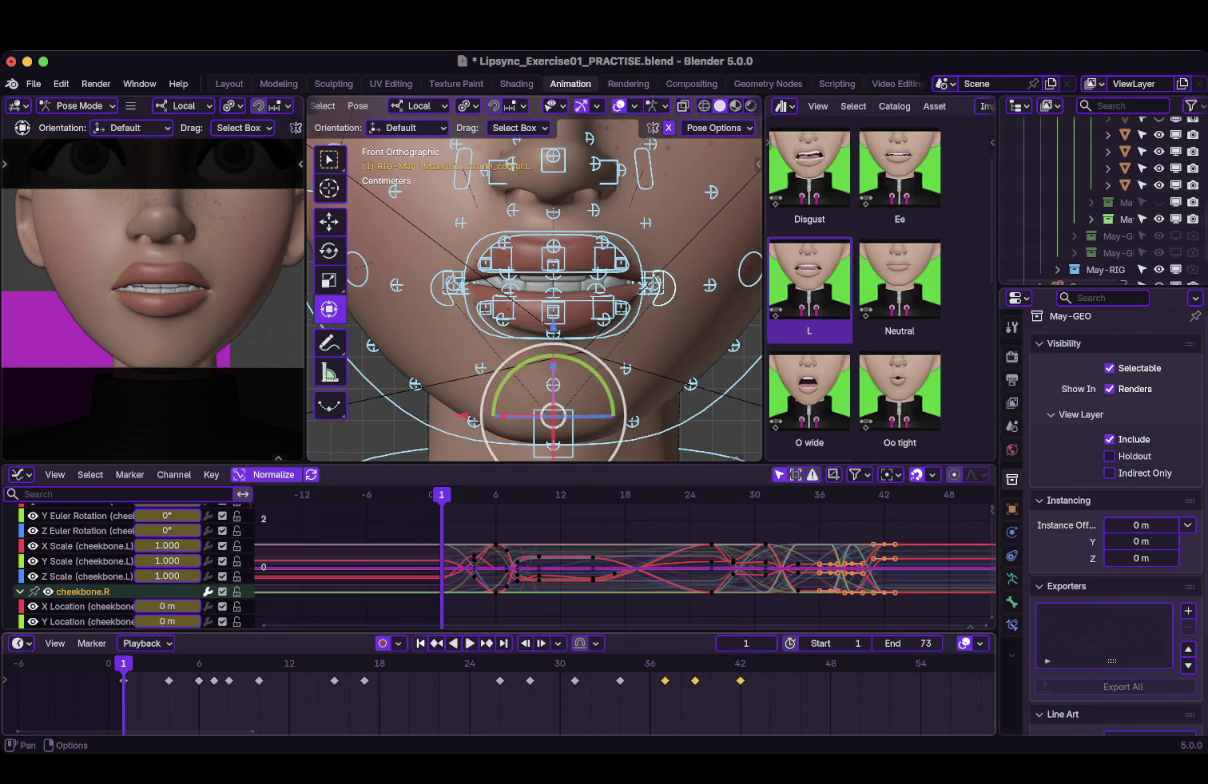
key("space")
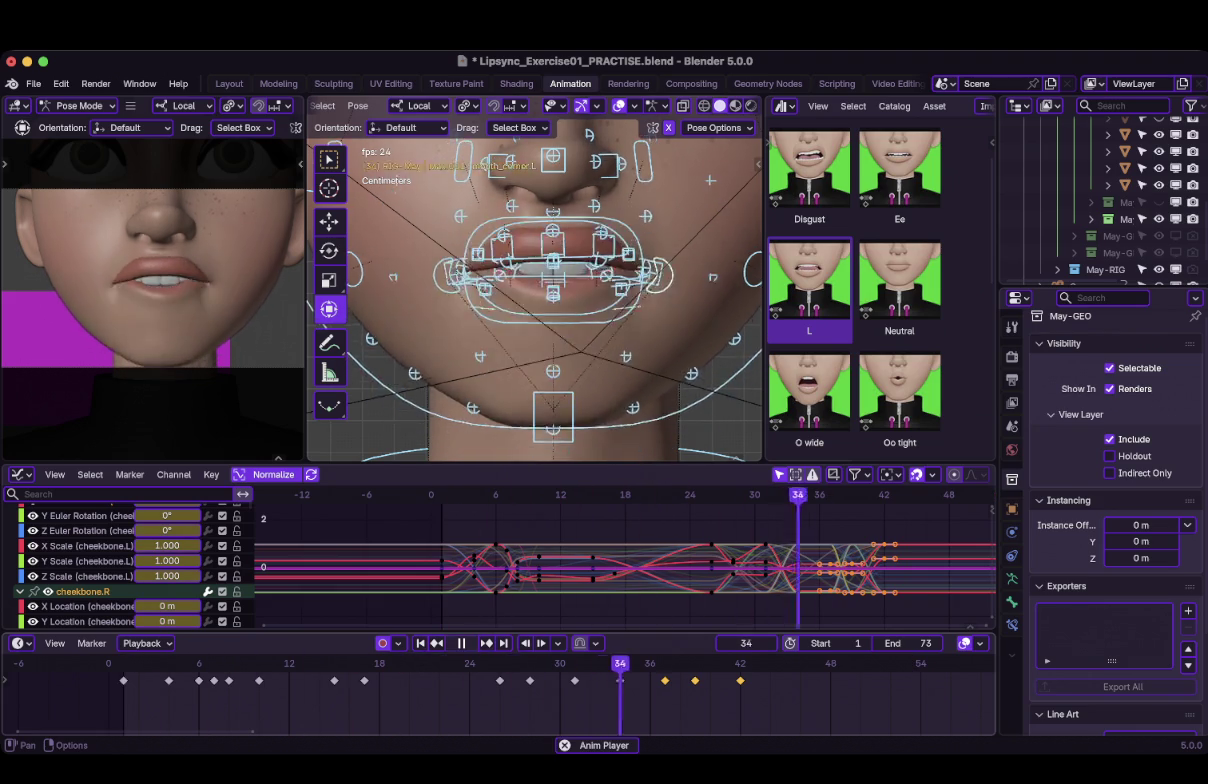
key("space")
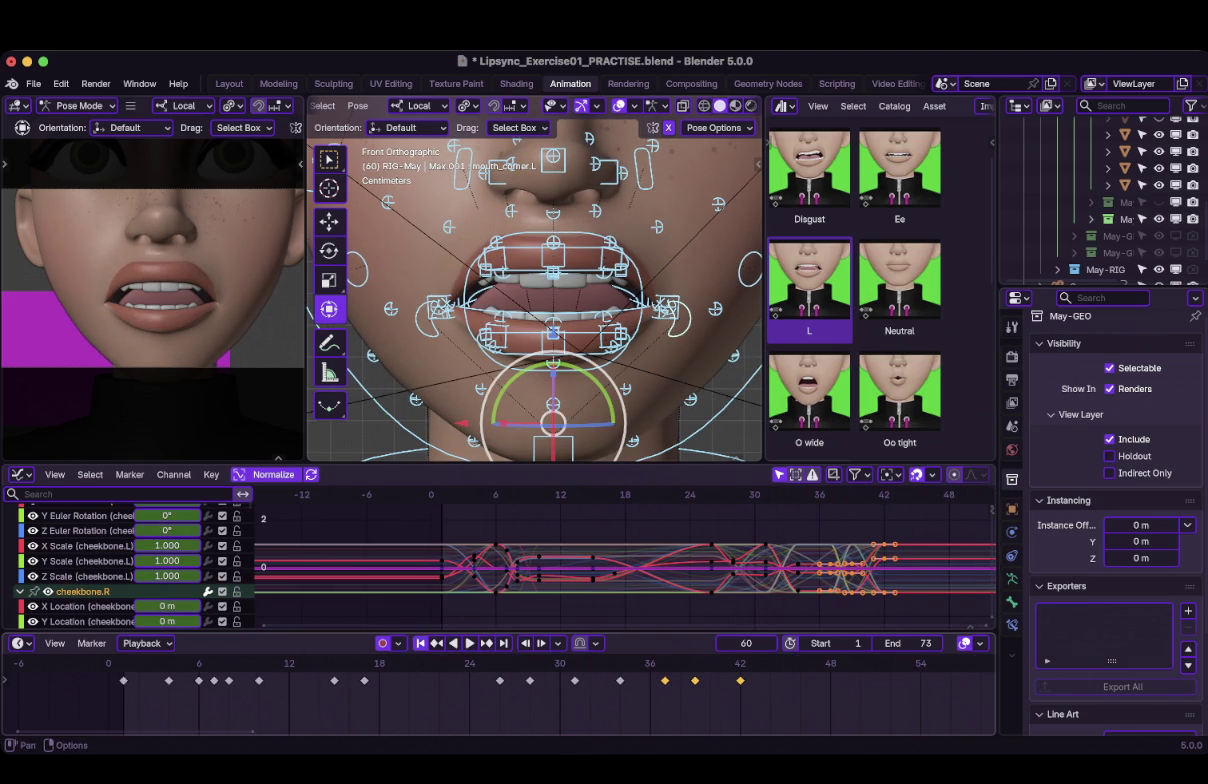
key("shift+Left")
key("space")
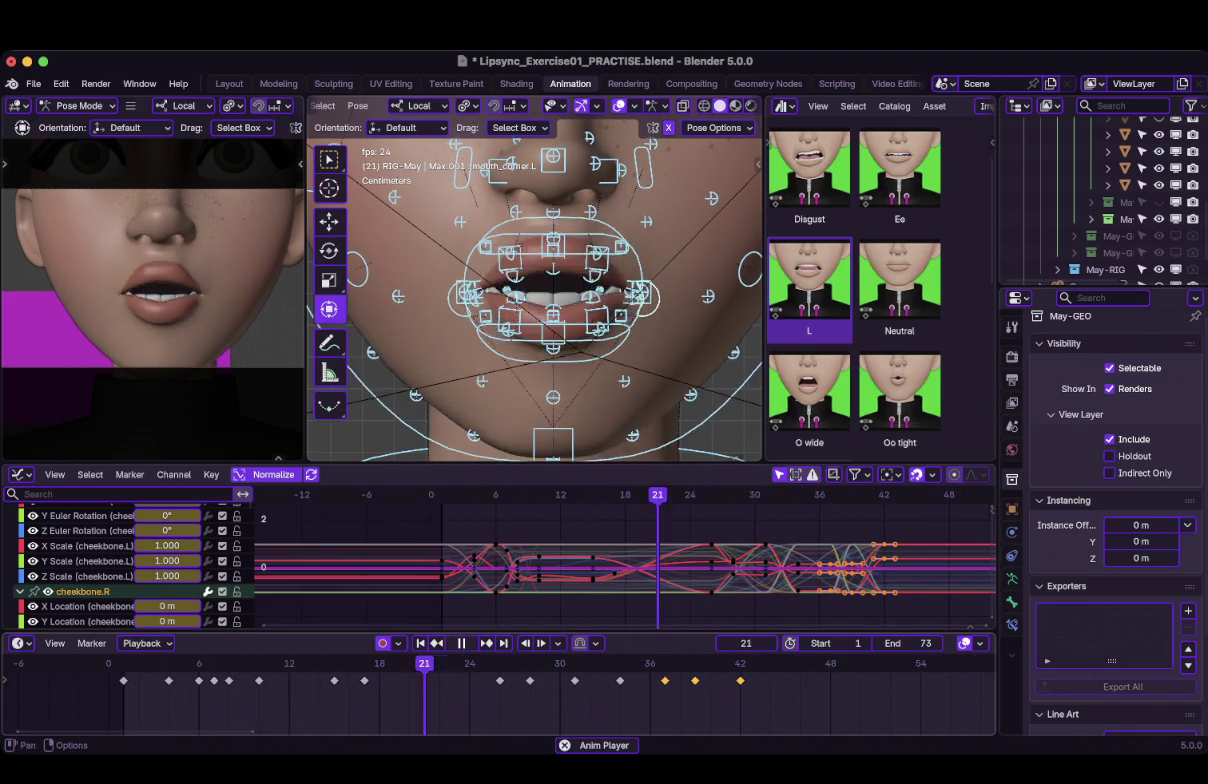
key("space")
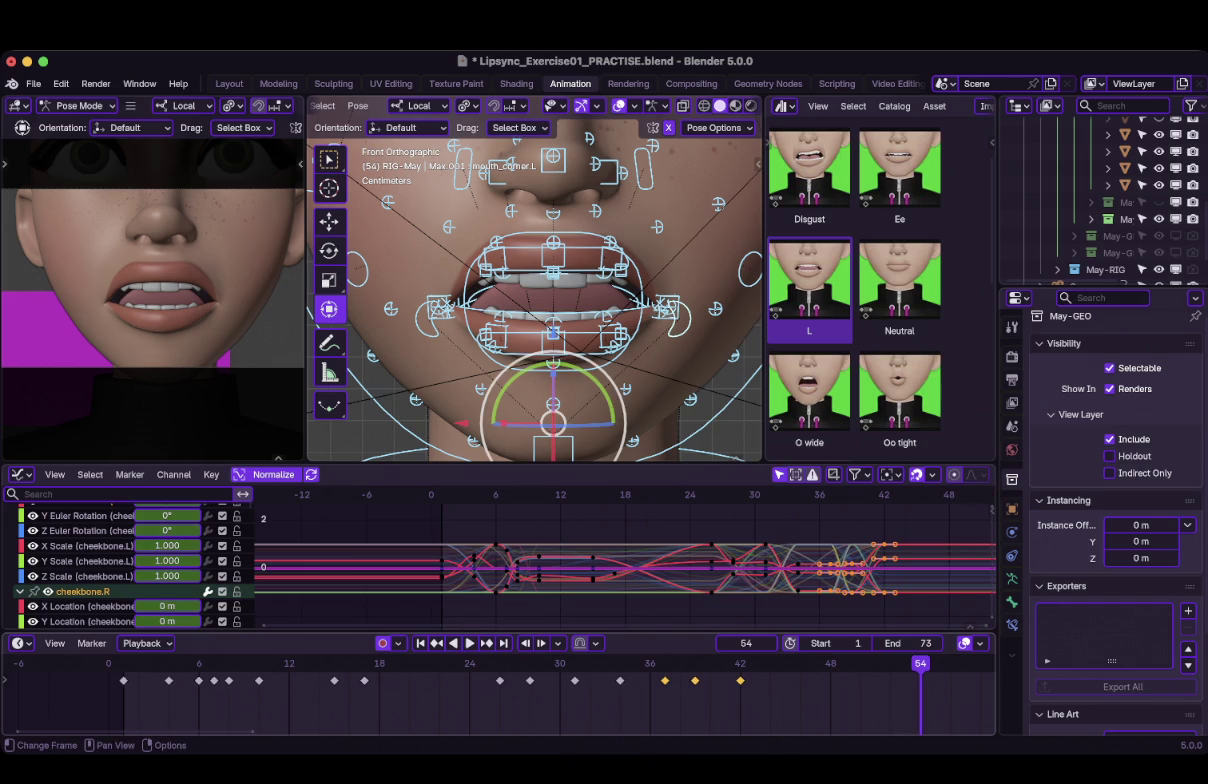
left_click(604, 700)
key("space")
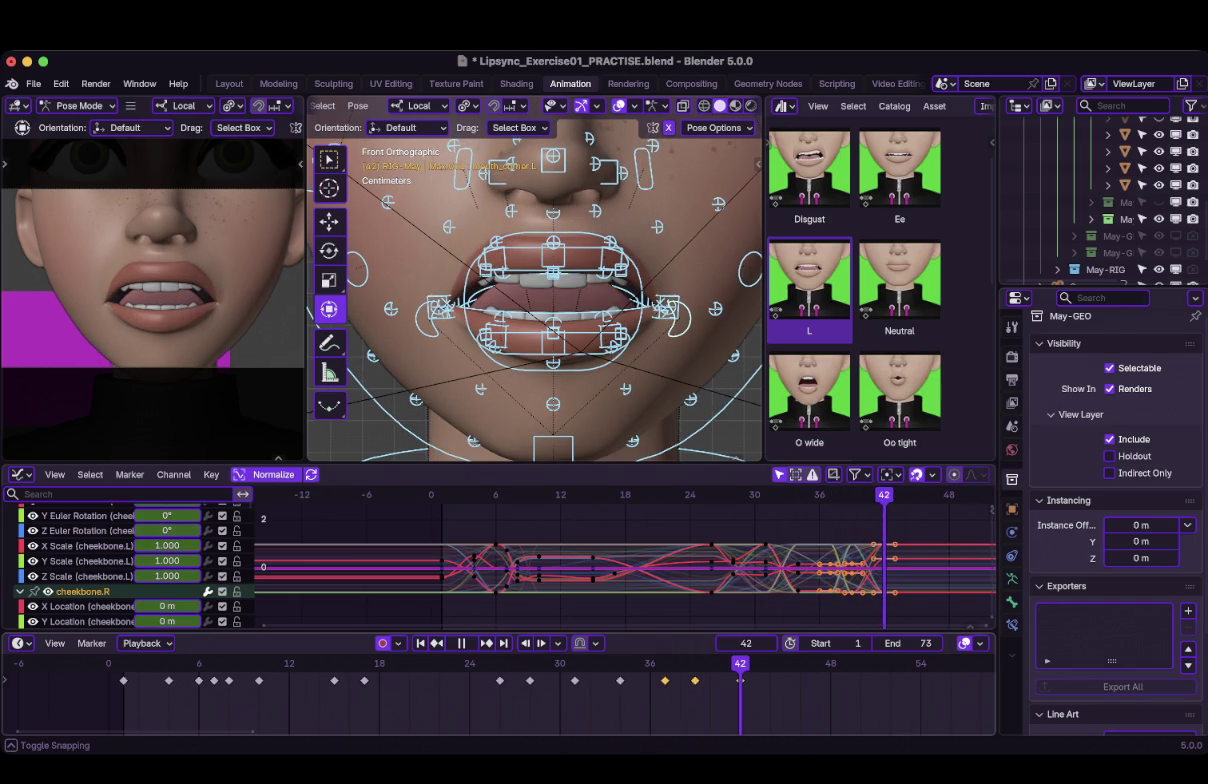
left_click(740, 680)
key("space")
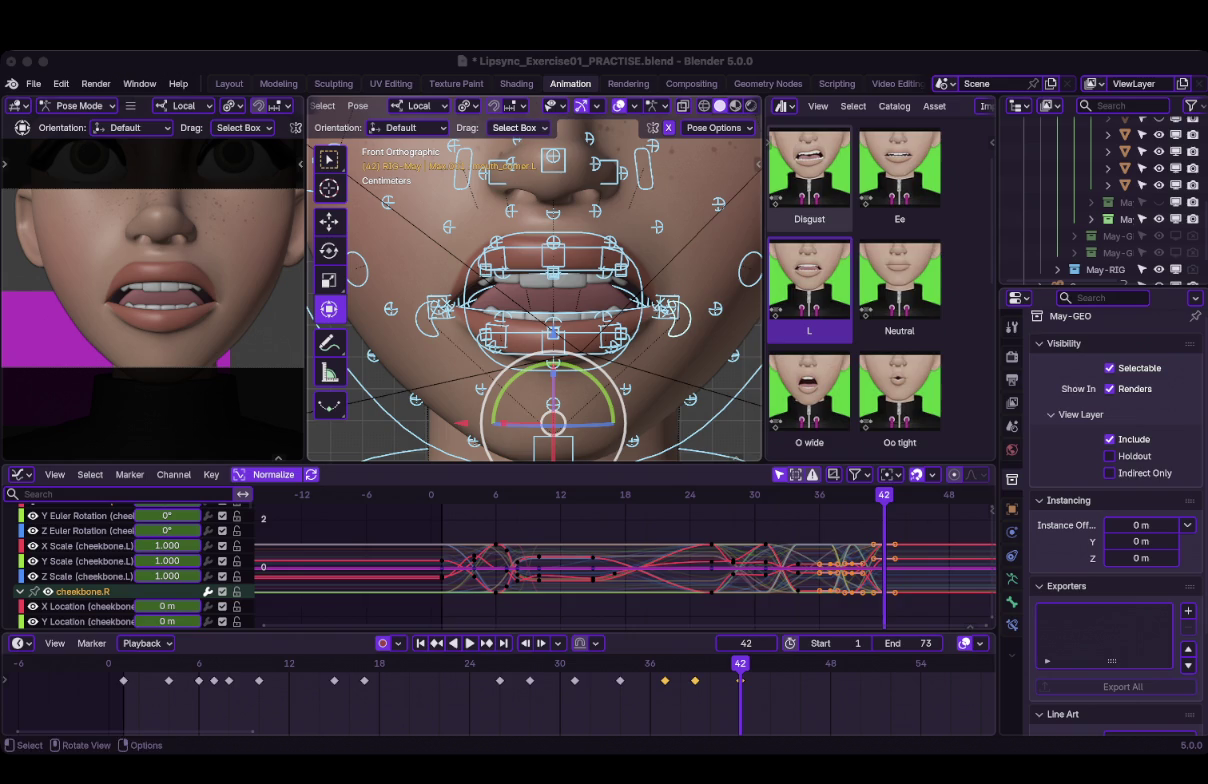
key("space")
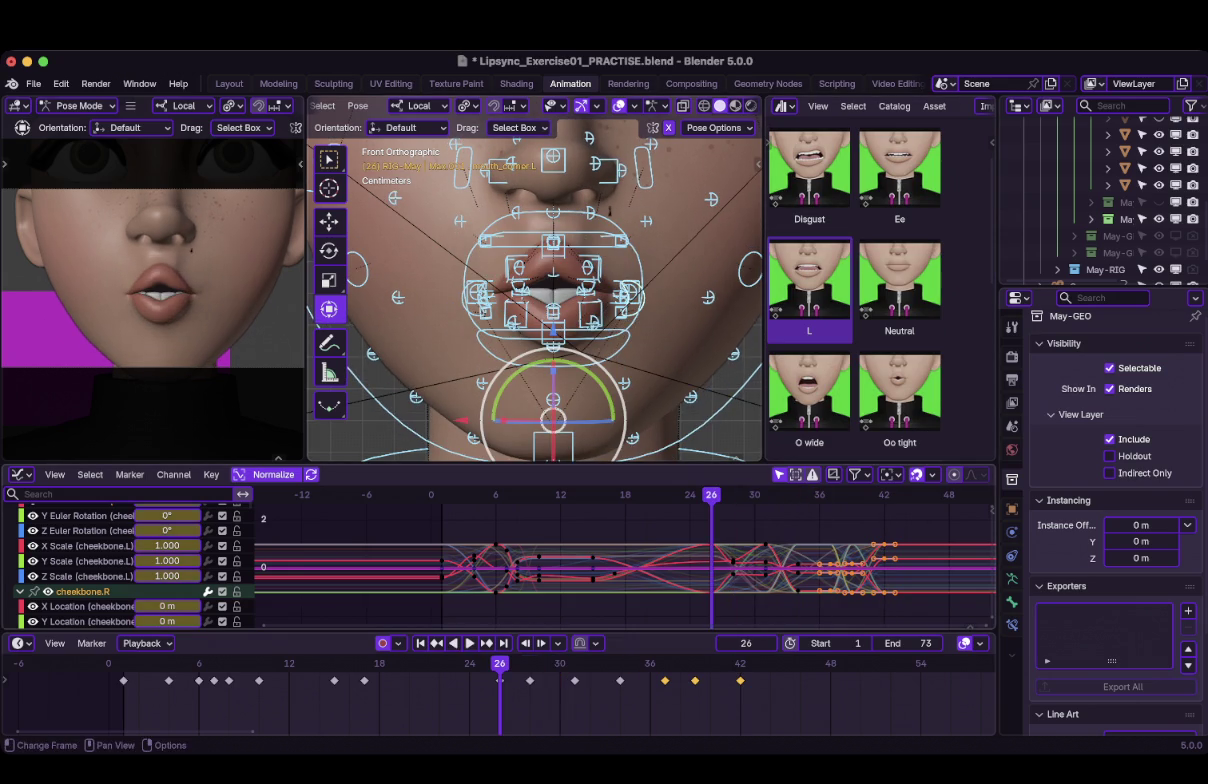
key("space")
key("space")
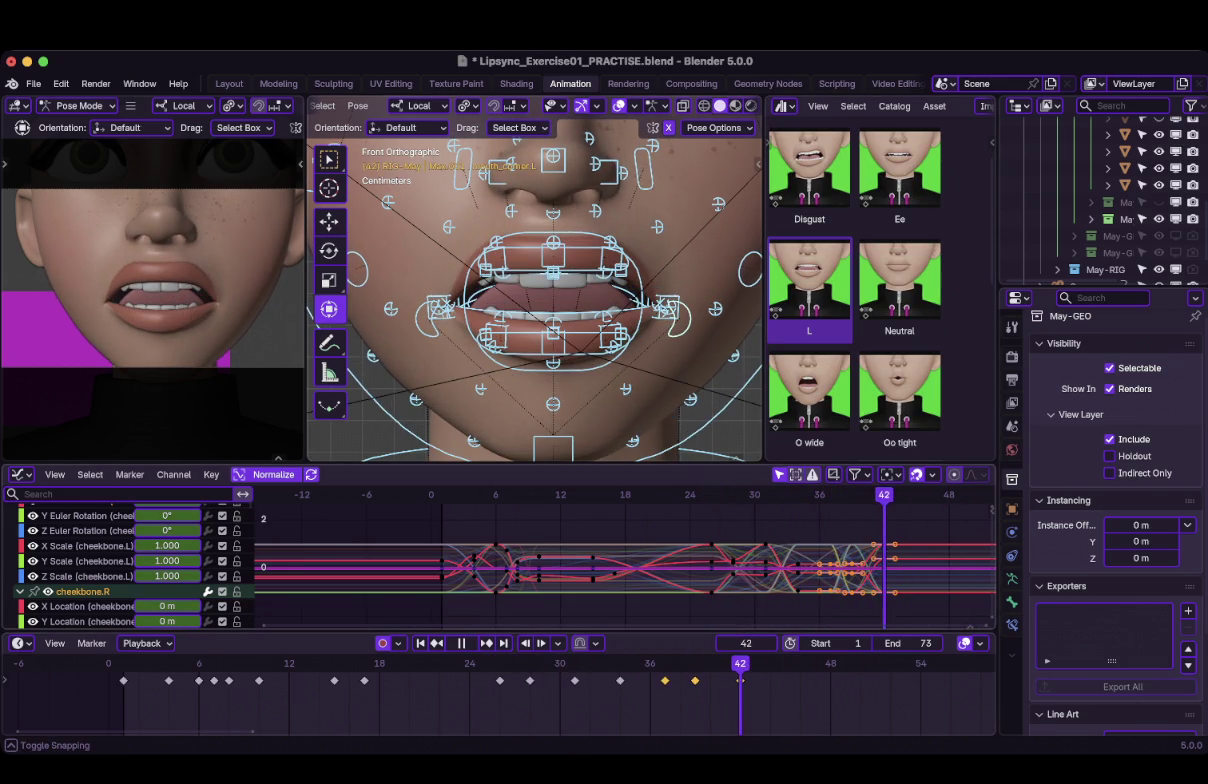
key("space")
Select the jaw bone, lower its frame-42 key in the Graph Editor, and play to frame 45.
middle_click_drag(560, 300, 480, 270)
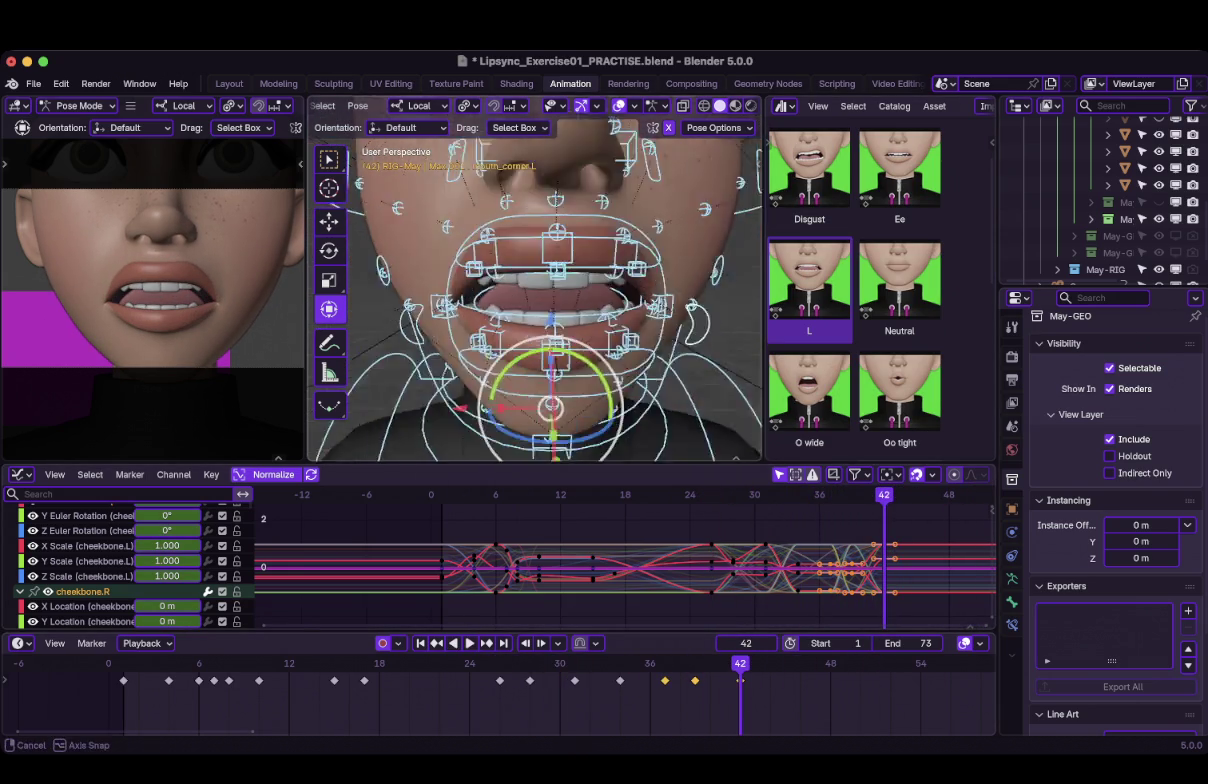
left_click(555, 305)
left_click(740, 680)
left_click_drag(884, 559, 876, 575)
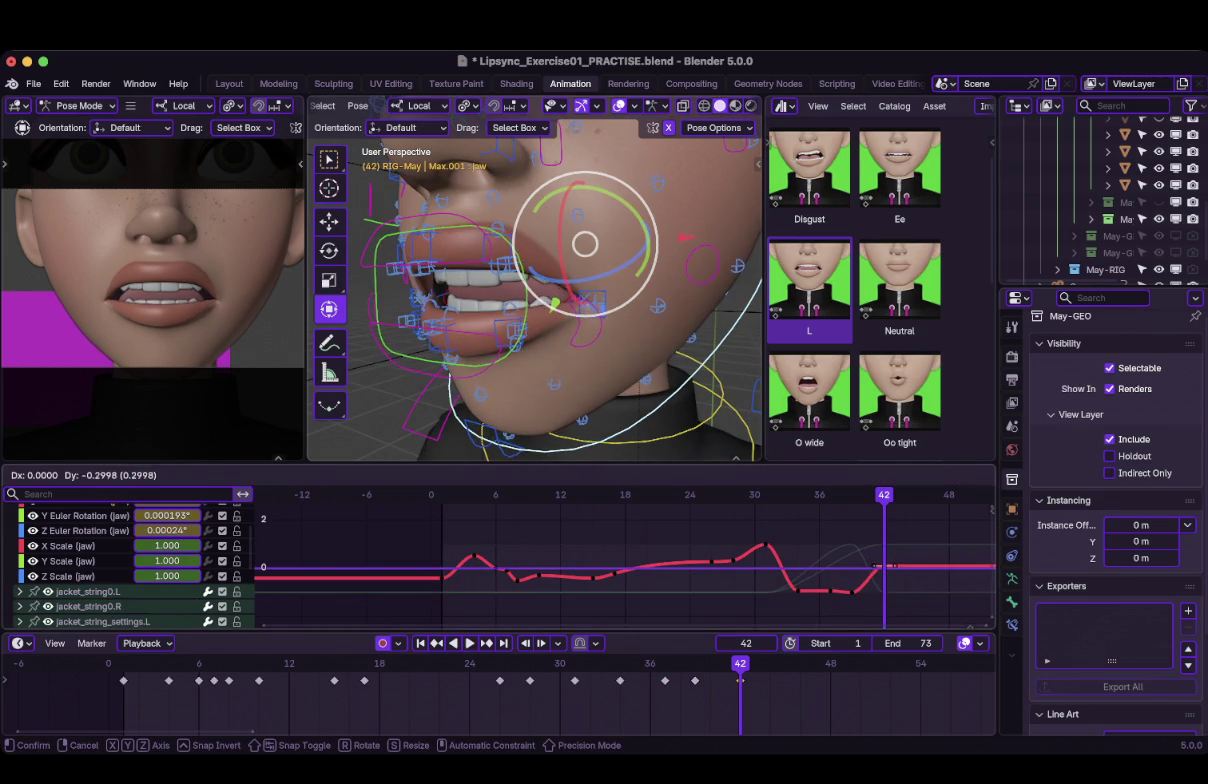
left_click(876, 575)
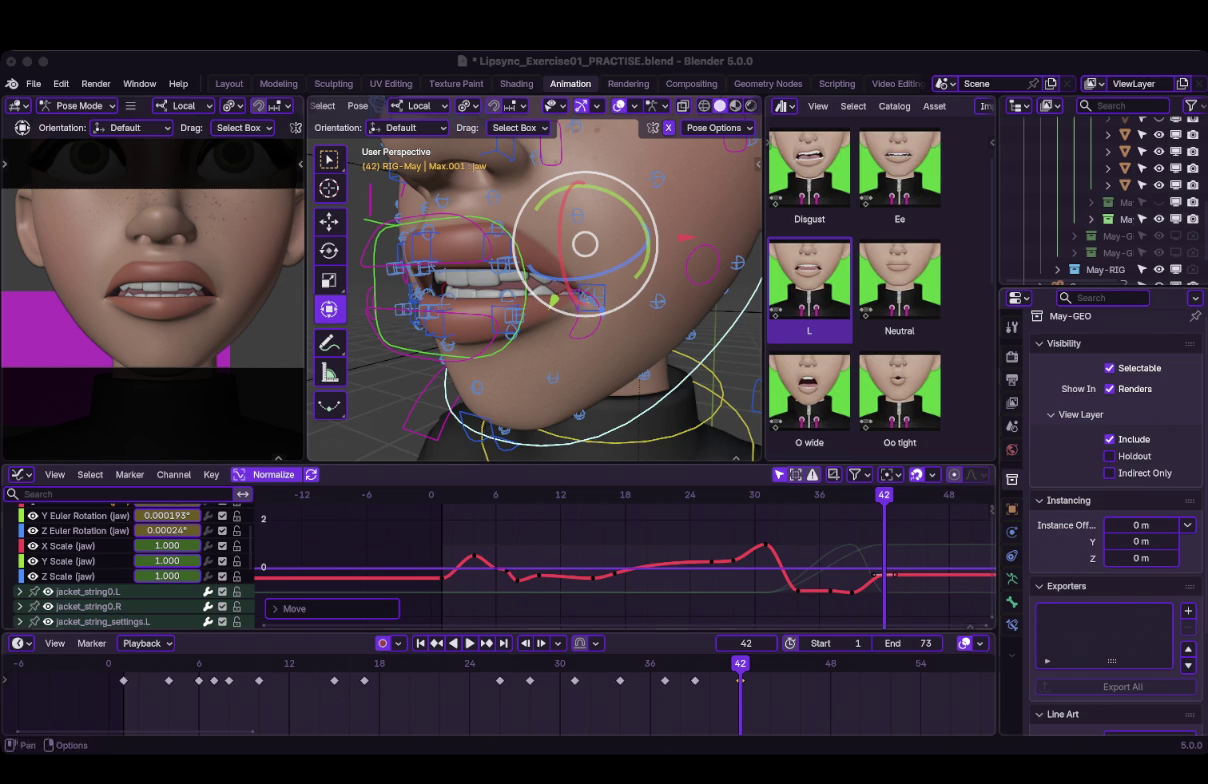
key("space")
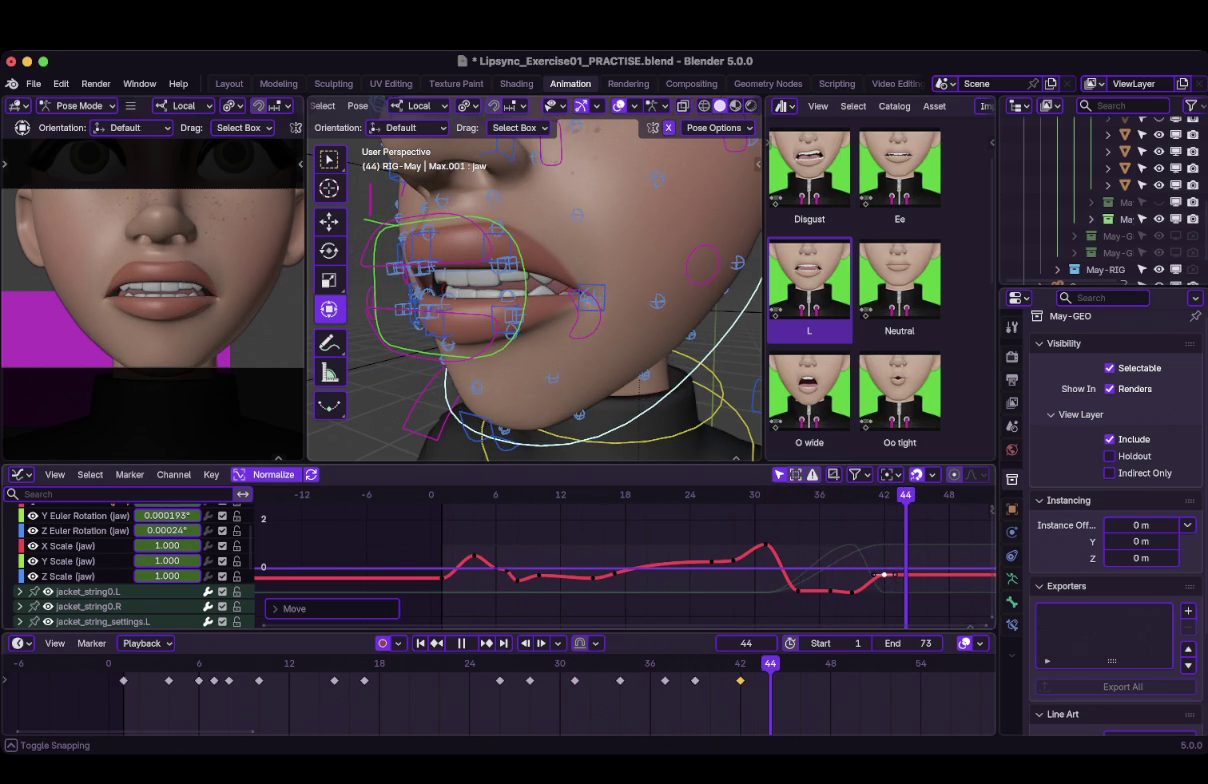
key("space")
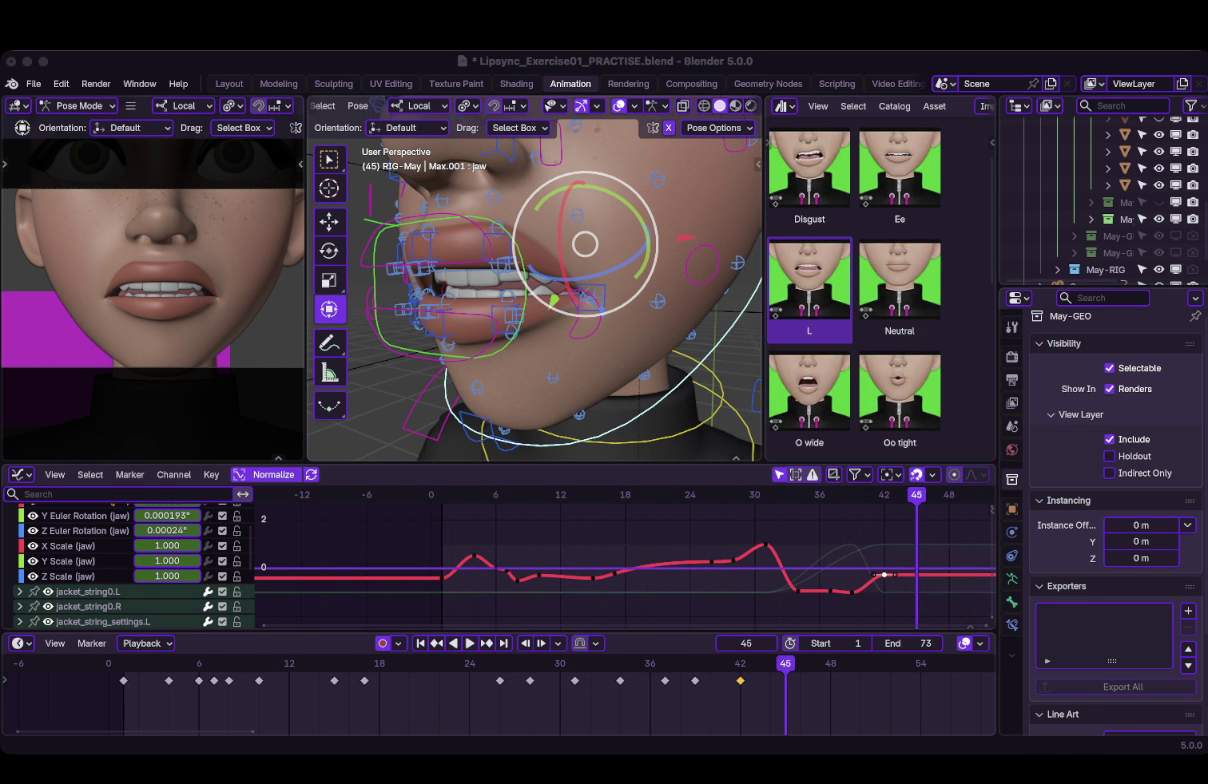
Apply the Ee pose to the jaw, then to all selected mouth bones, at frame 45.
scroll(900, 240, "up", 2)
left_click(900, 232)
right_click(865, 240)
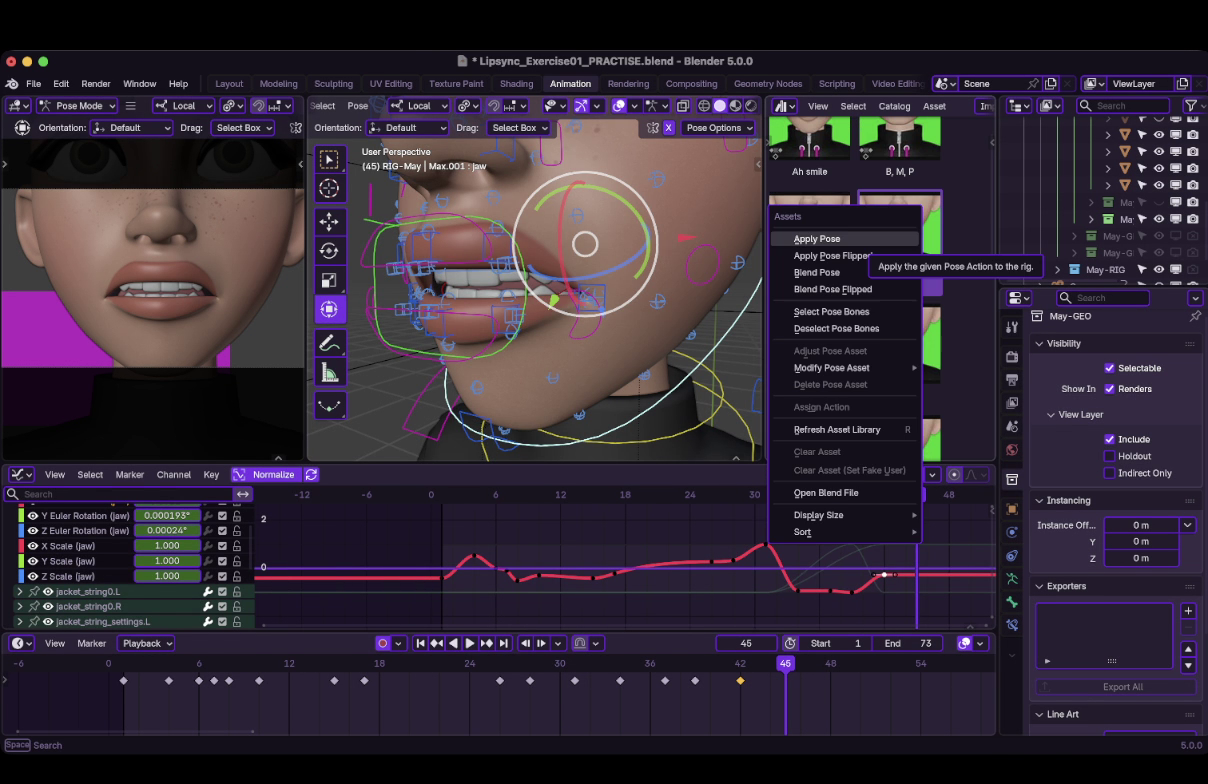
left_click(817, 239)
key("a")
right_click(840, 246)
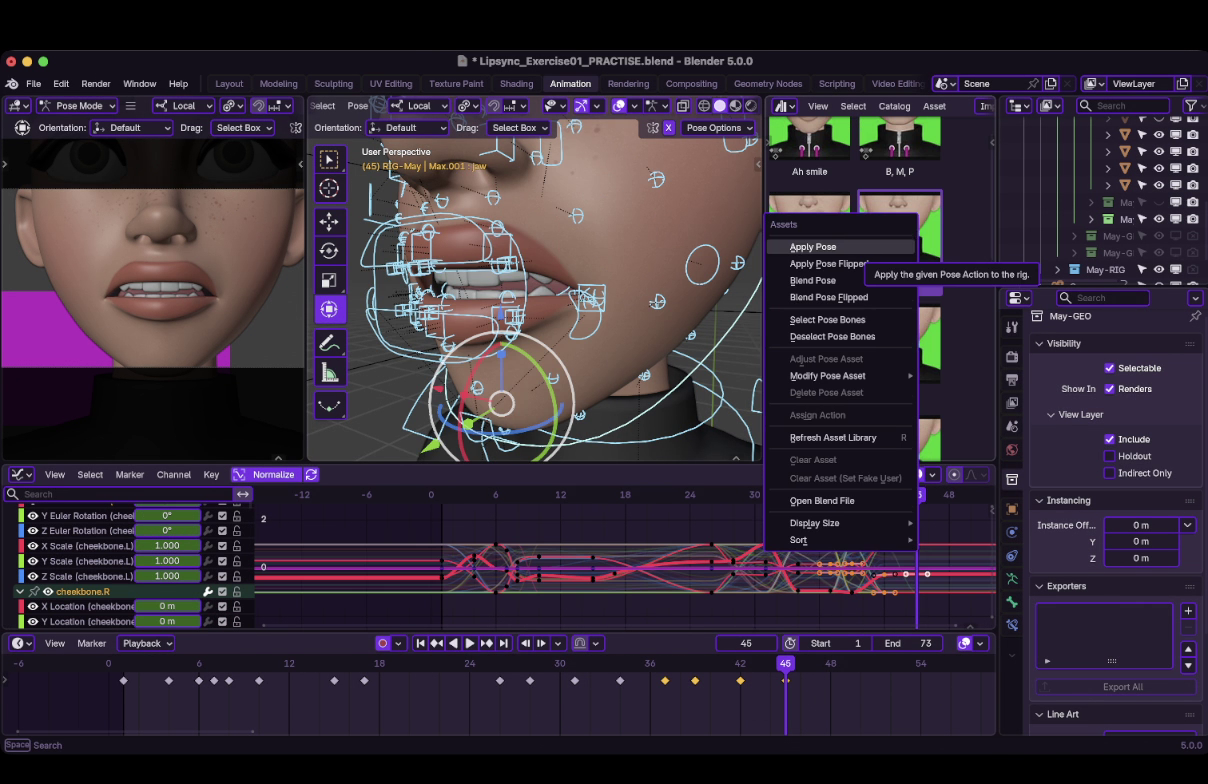
left_click(830, 247)
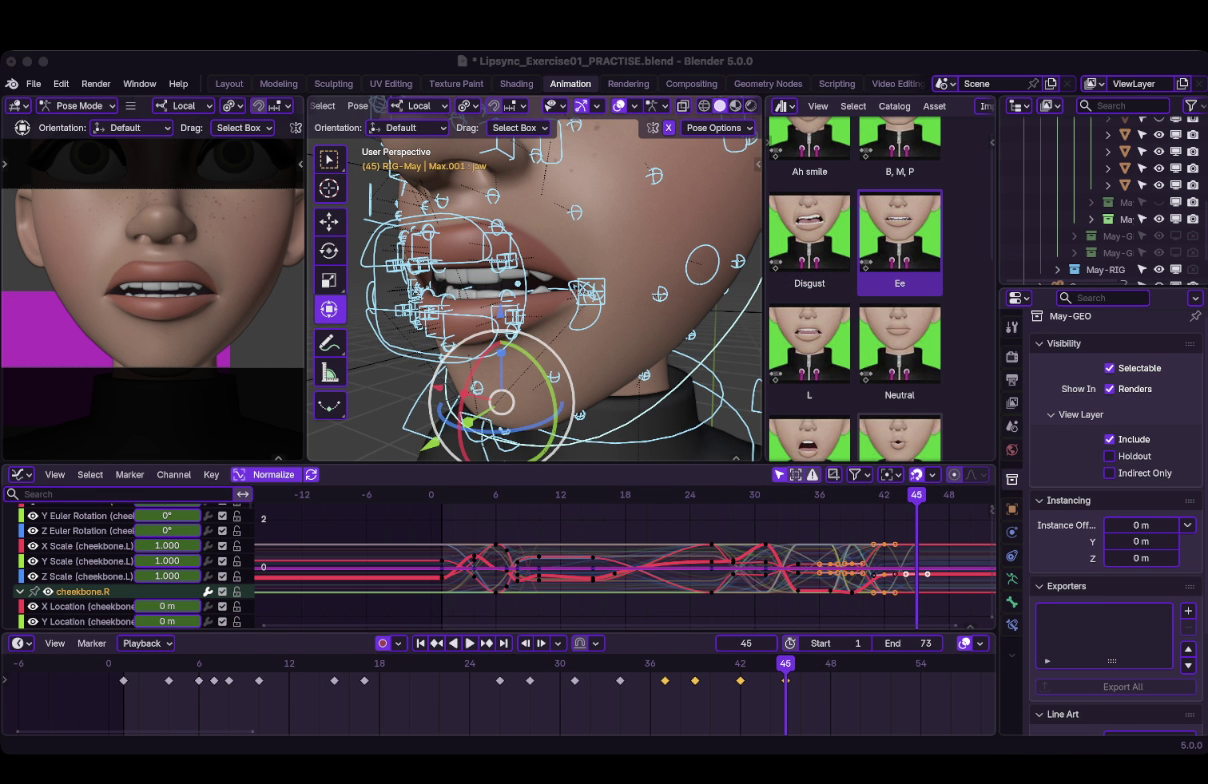
Scrub from frame 36 to about 55 and play back to review the Ee pose.
left_click(650, 663)
left_click_drag(650, 663, 935, 663)
key("space")
key("space")
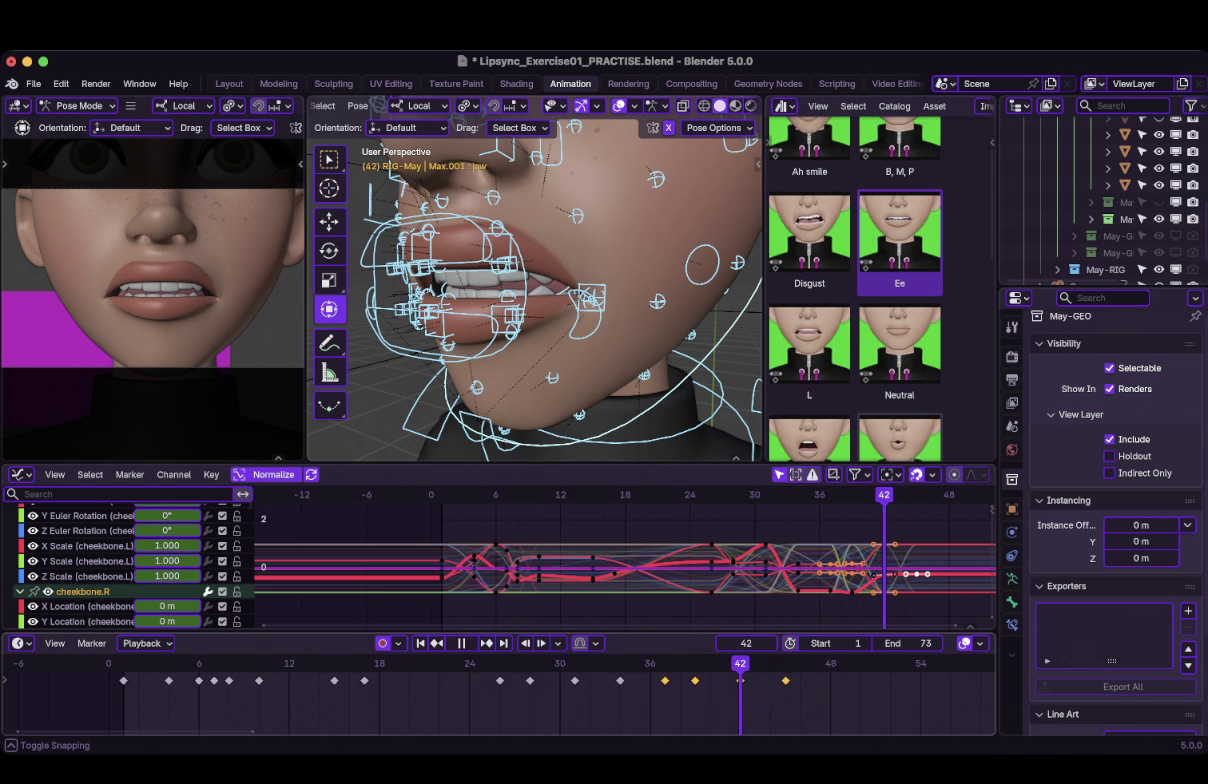
key("Up")
key("space")
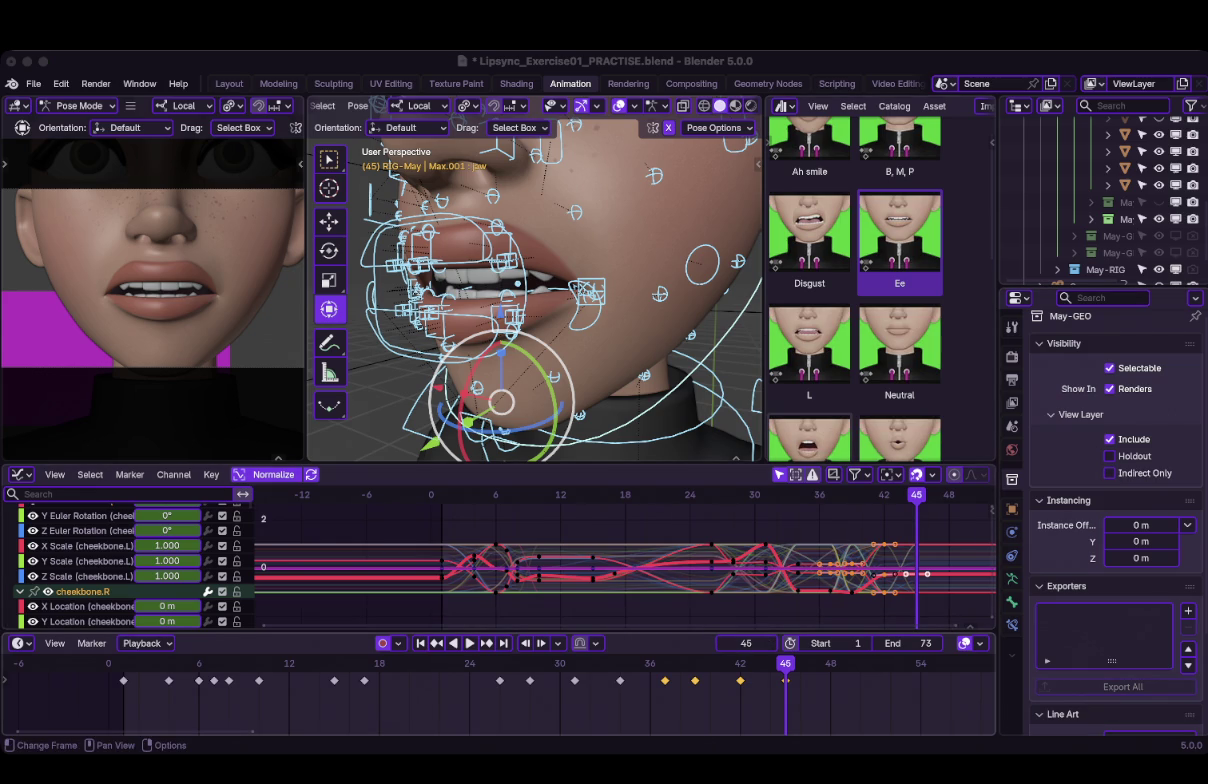
key("space")
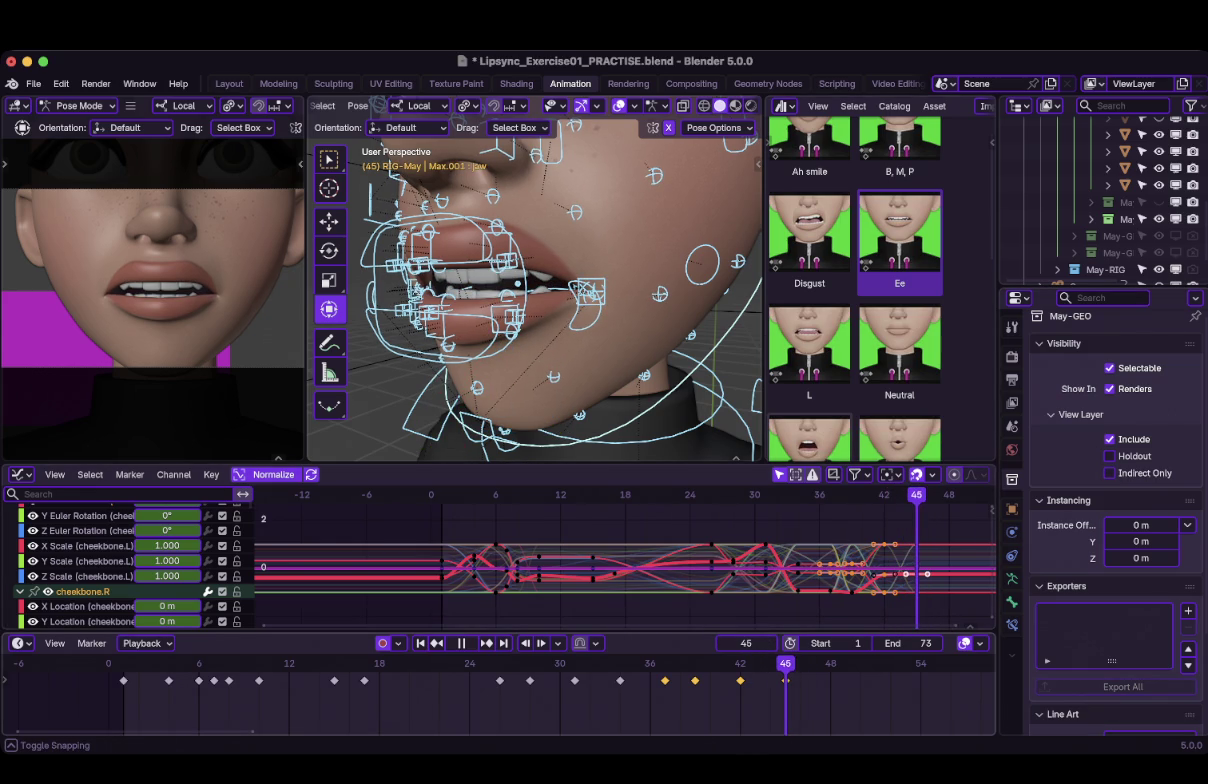
key("Escape")
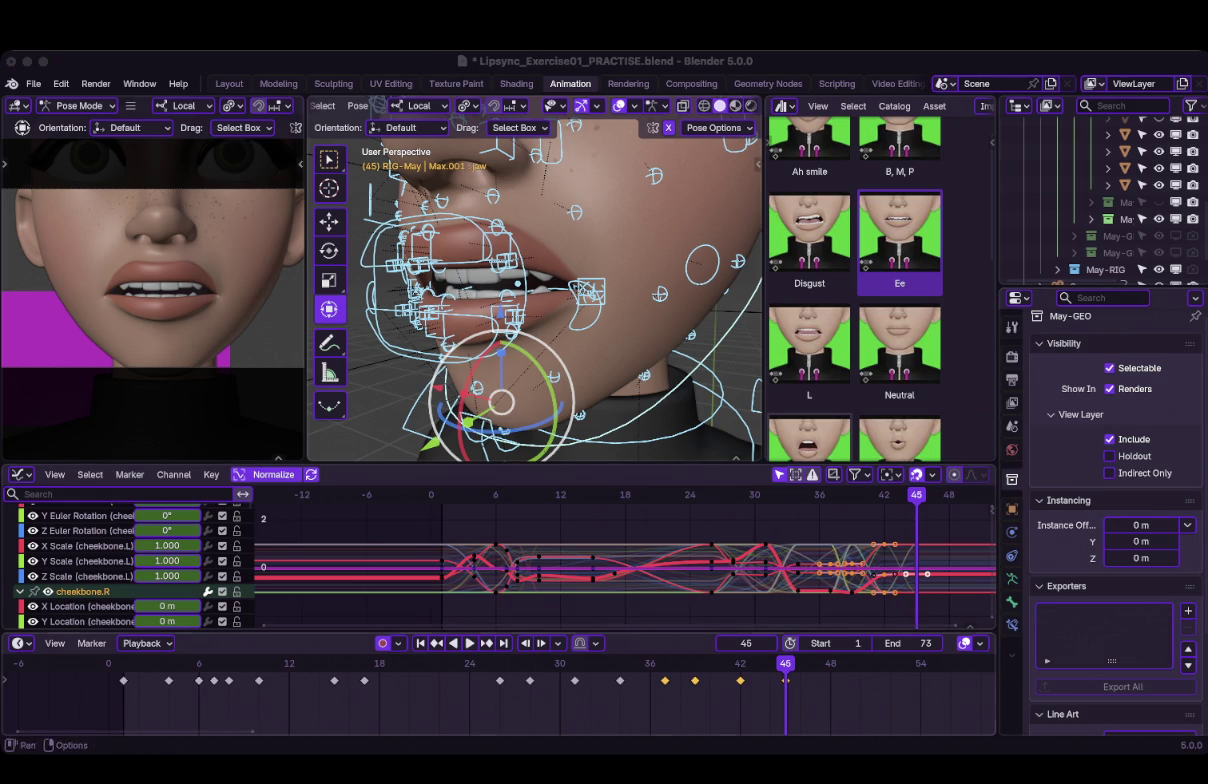
left_click(740, 690)
key("space")
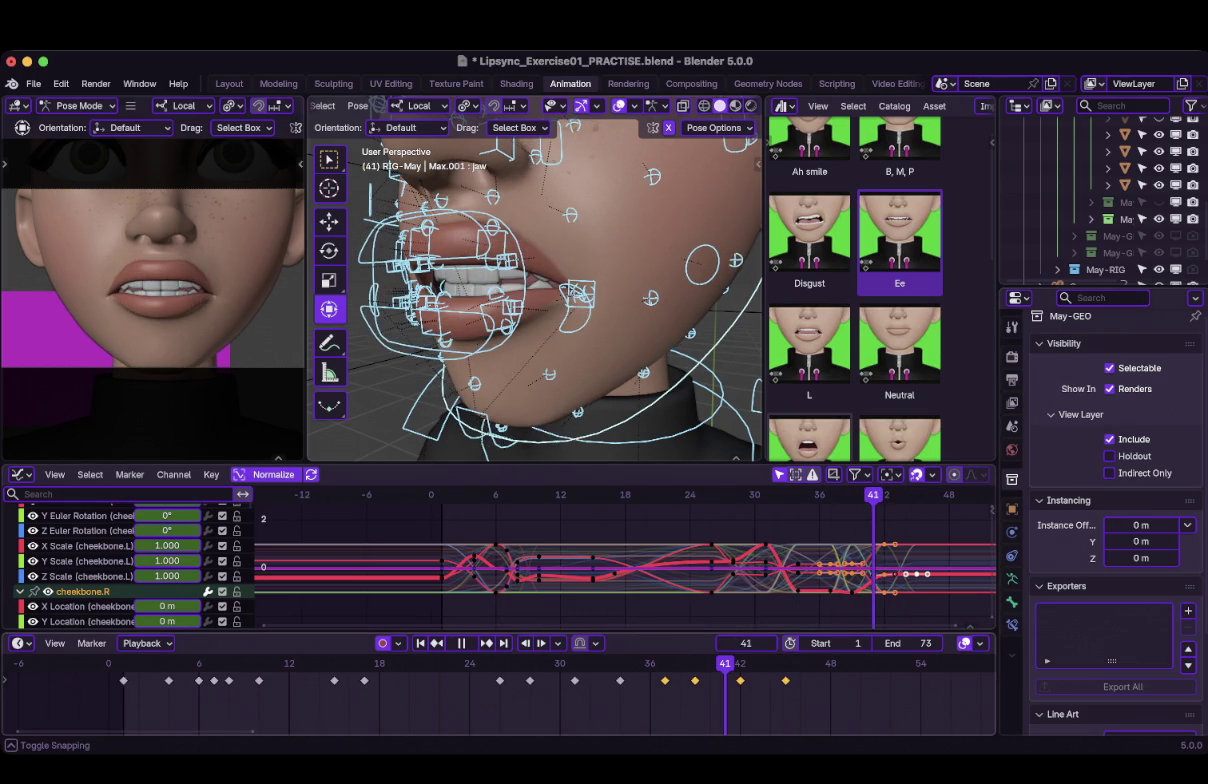
key("Escape")
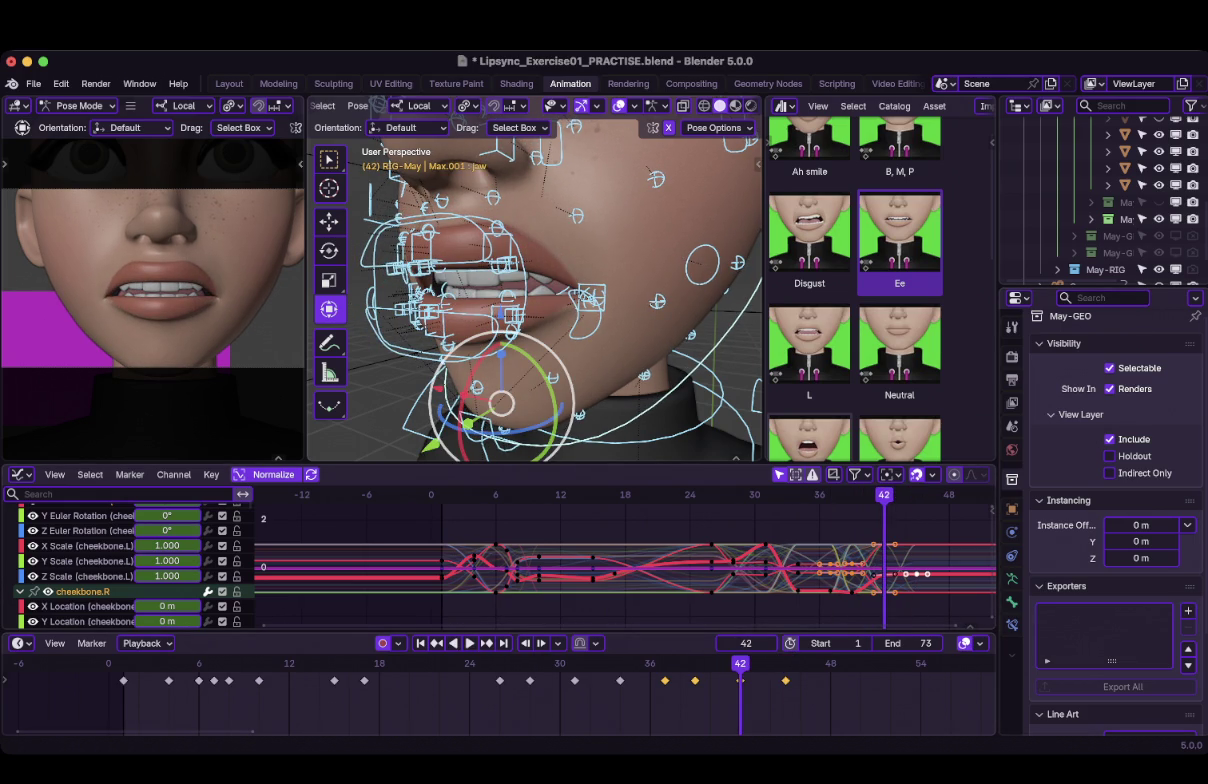
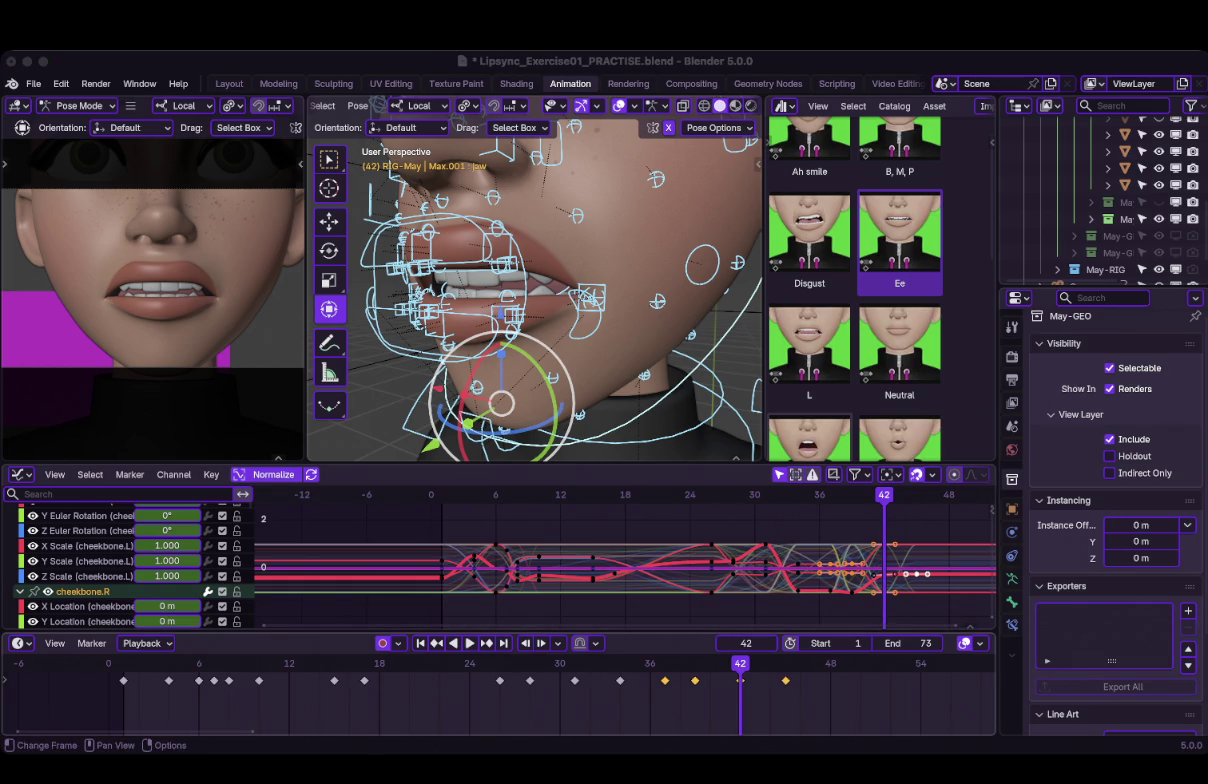
Play the animation from frame 42 and stop it at frame 49.
key("space")
key("space")
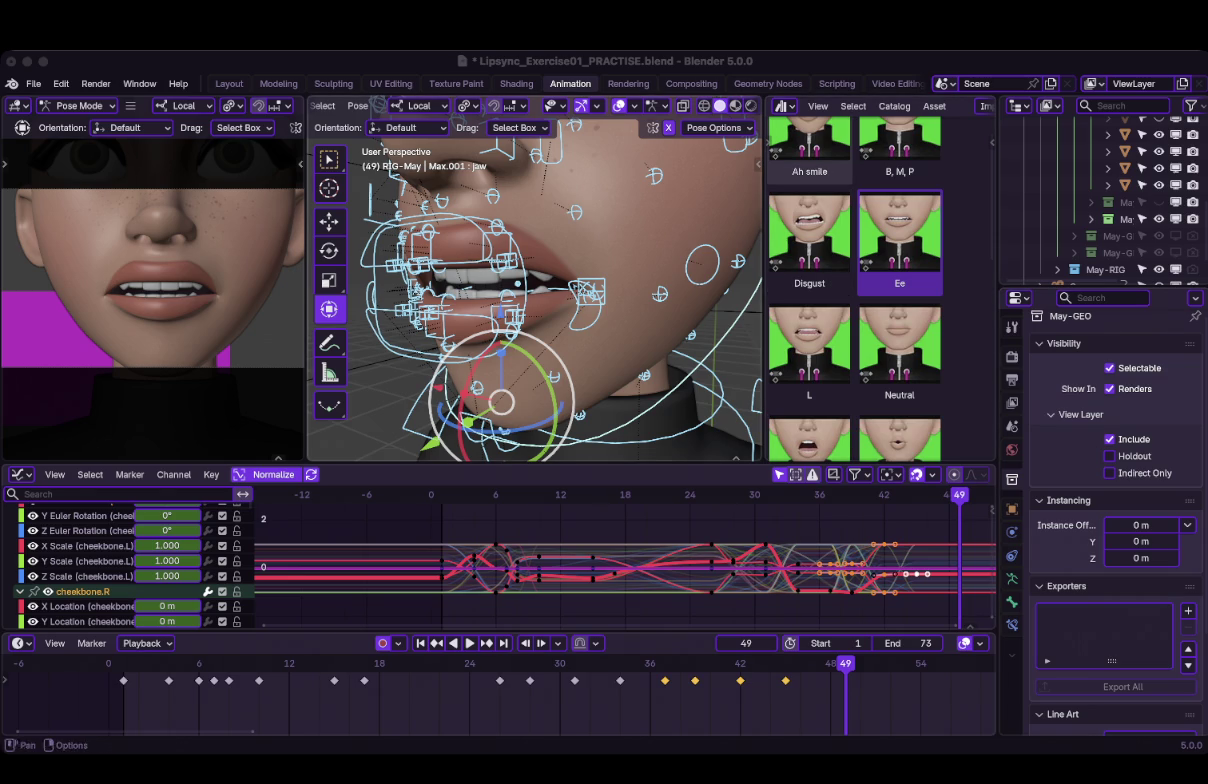
key("super+Tab")
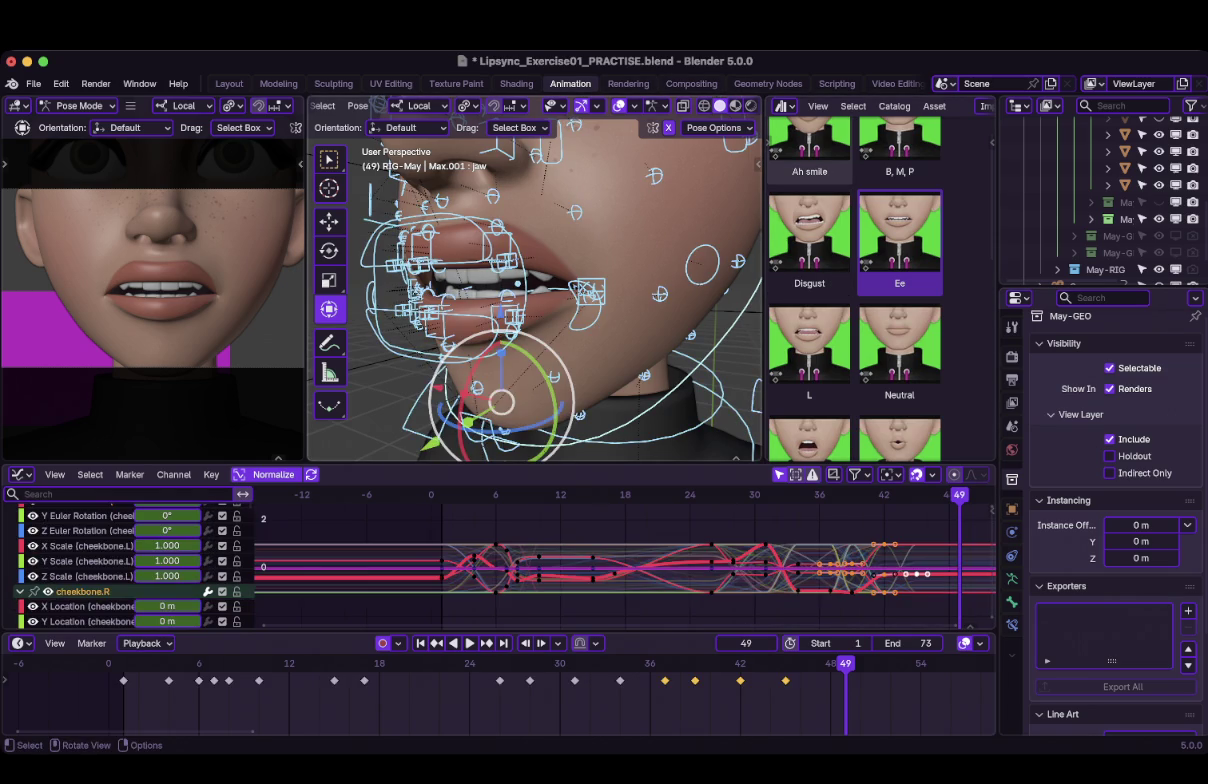
Key every control at frame 49, then slightly nudge mouth_corner.L from a frontal view.
key("i")
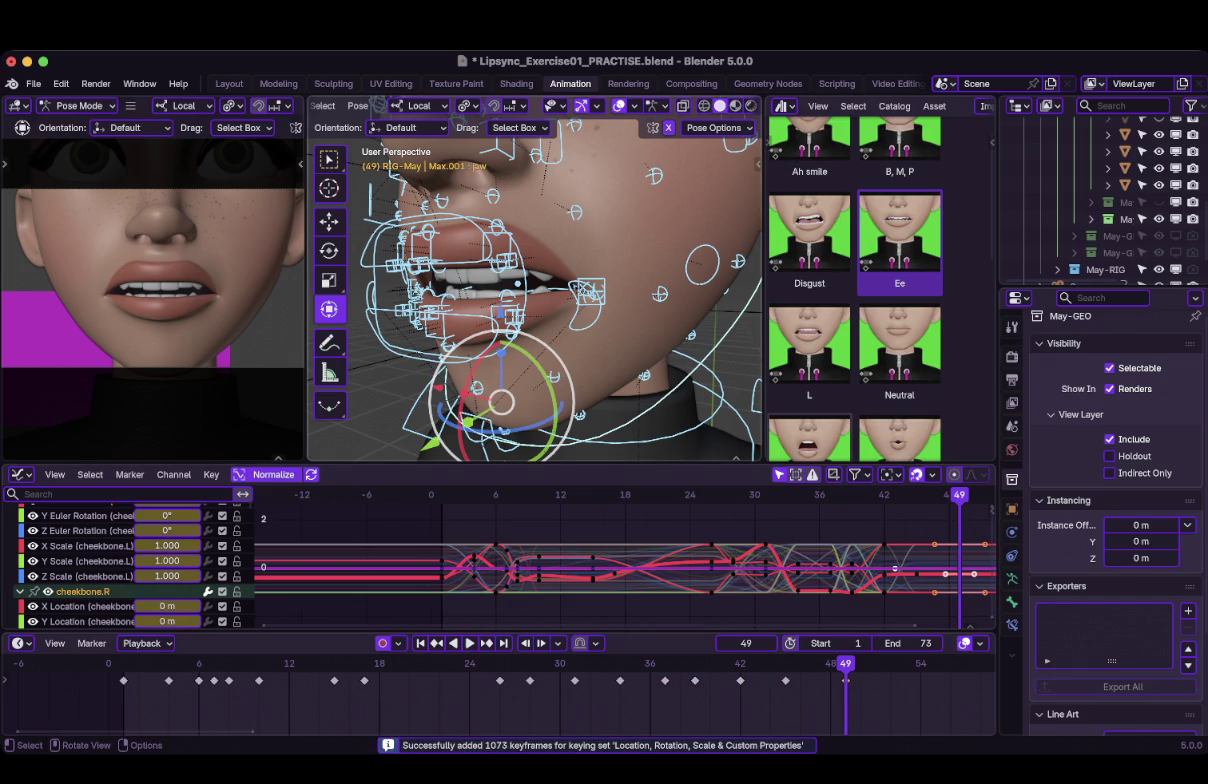
left_click(578, 300)
middle_click_drag(540, 300, 610, 290)
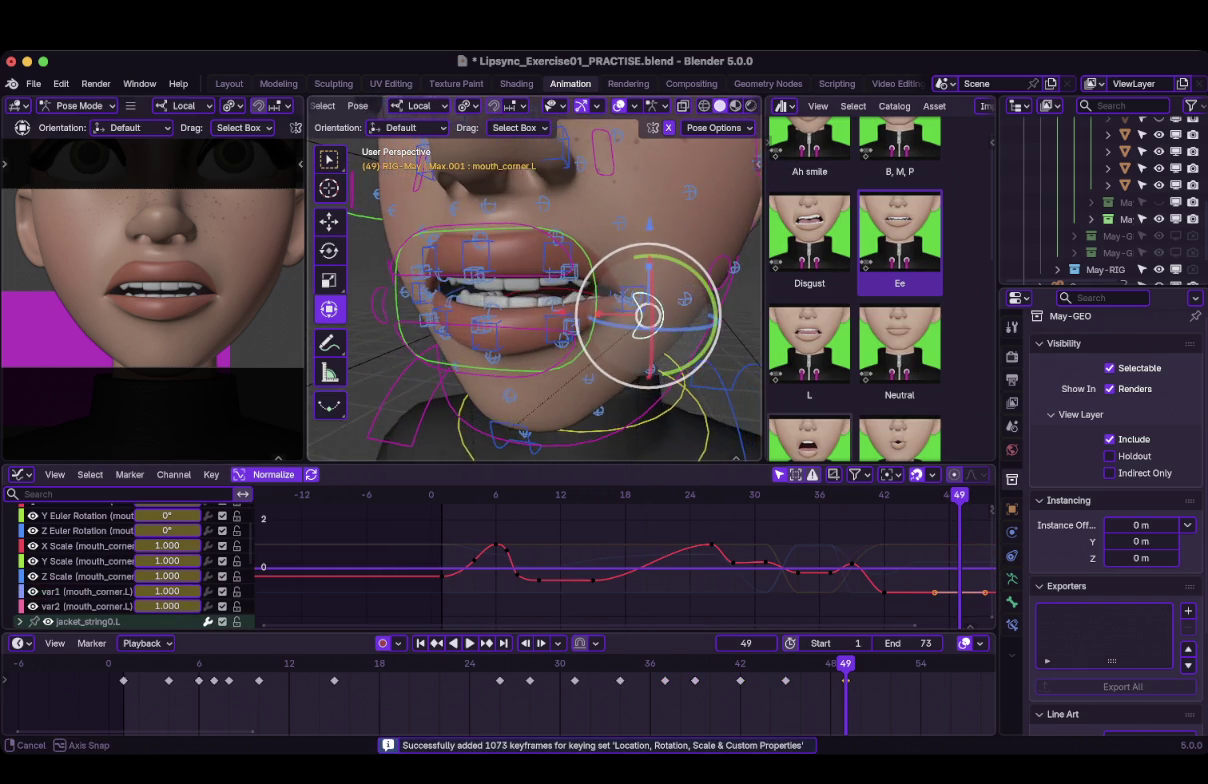
scroll(535, 290, "down", 4)
mouse_move(535, 290)
middle_mouse_down()
mouse_move(580, 290)
mouse_move(548, 274)
middle_mouse_up()
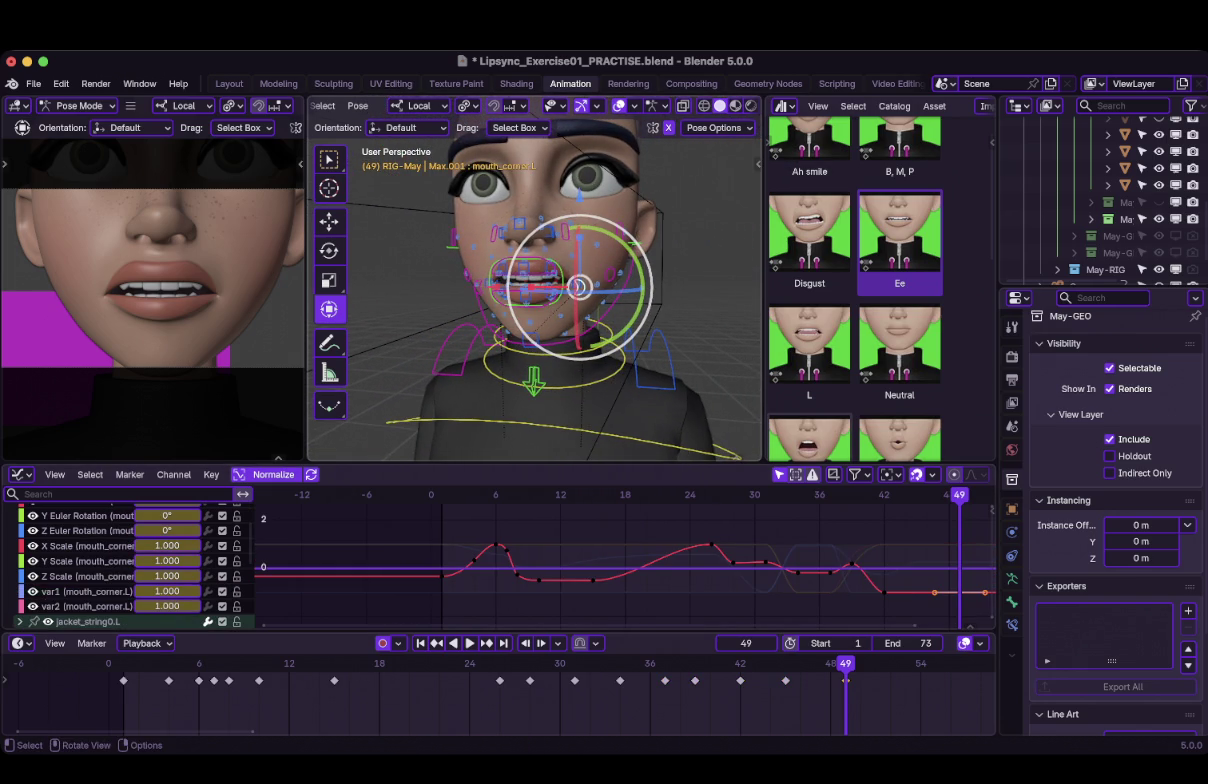
scroll(535, 290, "up", 2)
scroll(535, 290, "up", 2)
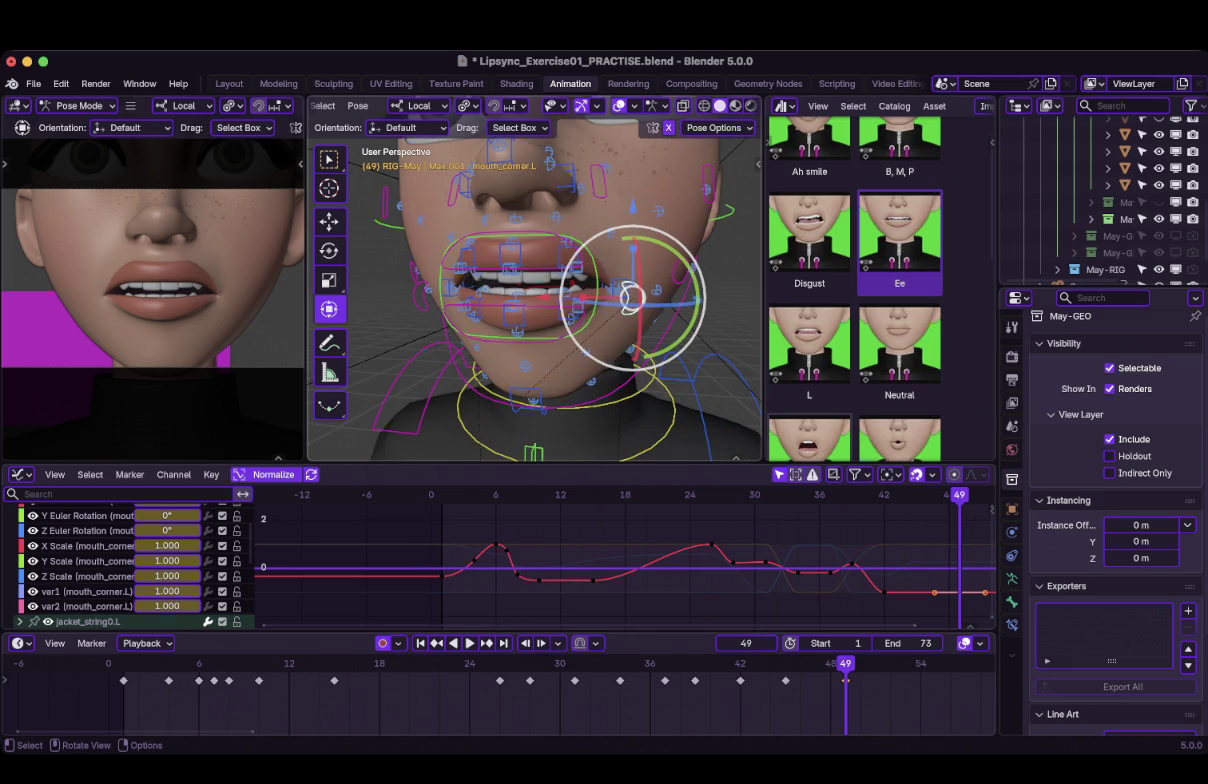
left_click_drag(630, 298, 636, 298)
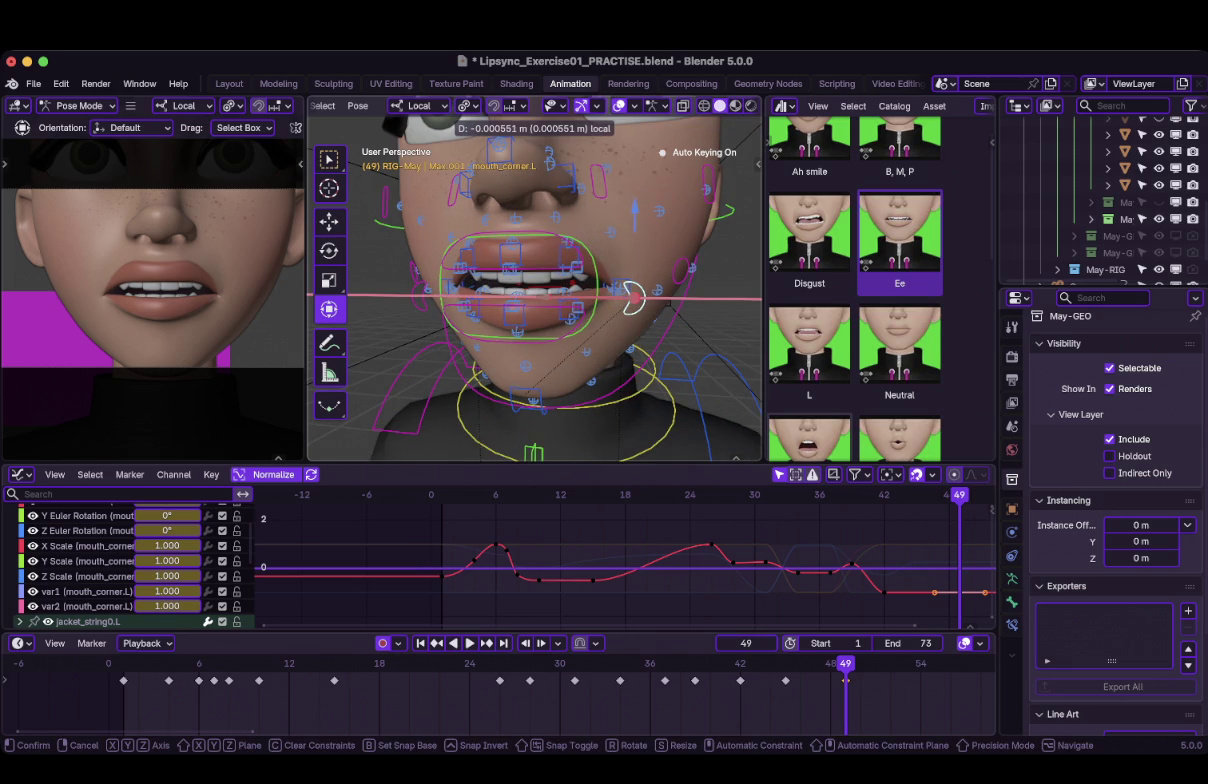
Scrub back to about frame 36 and replay the lip-sync, stopping at frame 49.
left_click_drag(846, 663, 650, 663)
key("space")
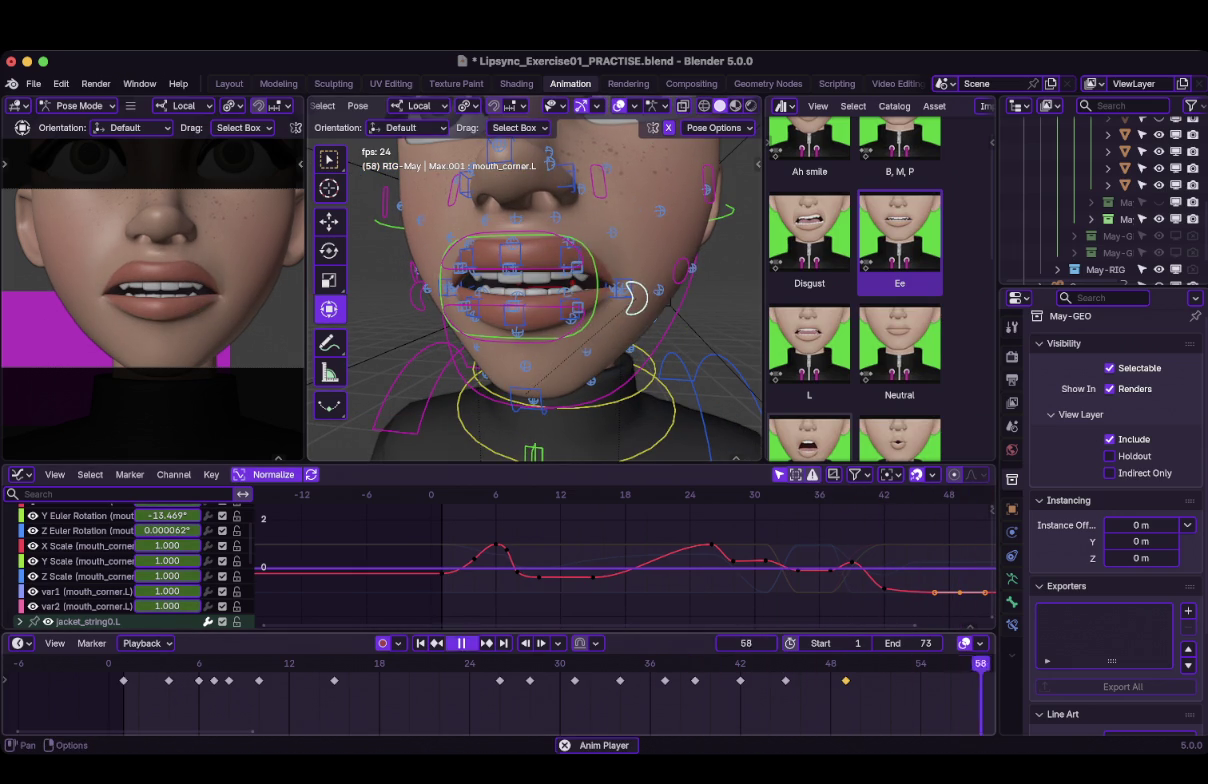
key("space")
key("shift+ctrl+space")
key("Escape")
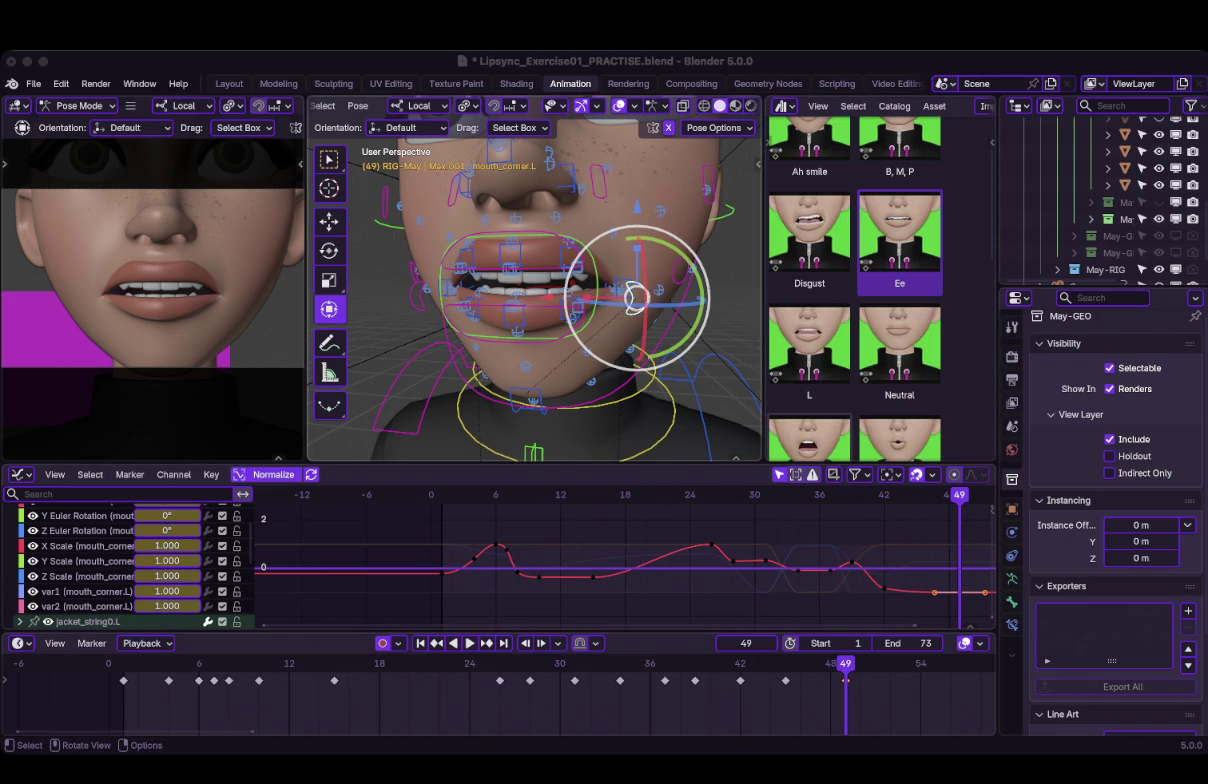
Add mouth_corner.R to the selection and go to frame 45, with frames 24–60 in view.
key("shift")
left_click(432, 296, "shift")
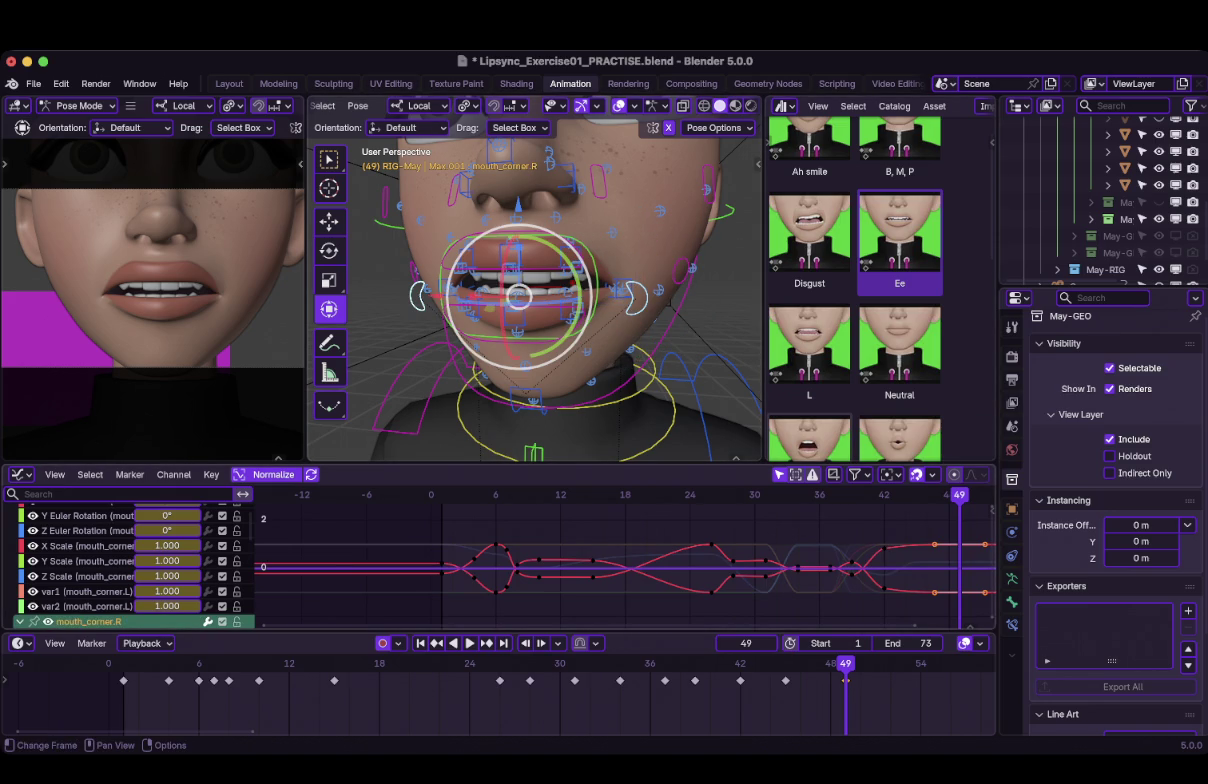
scroll(636, 553, "up", 3)
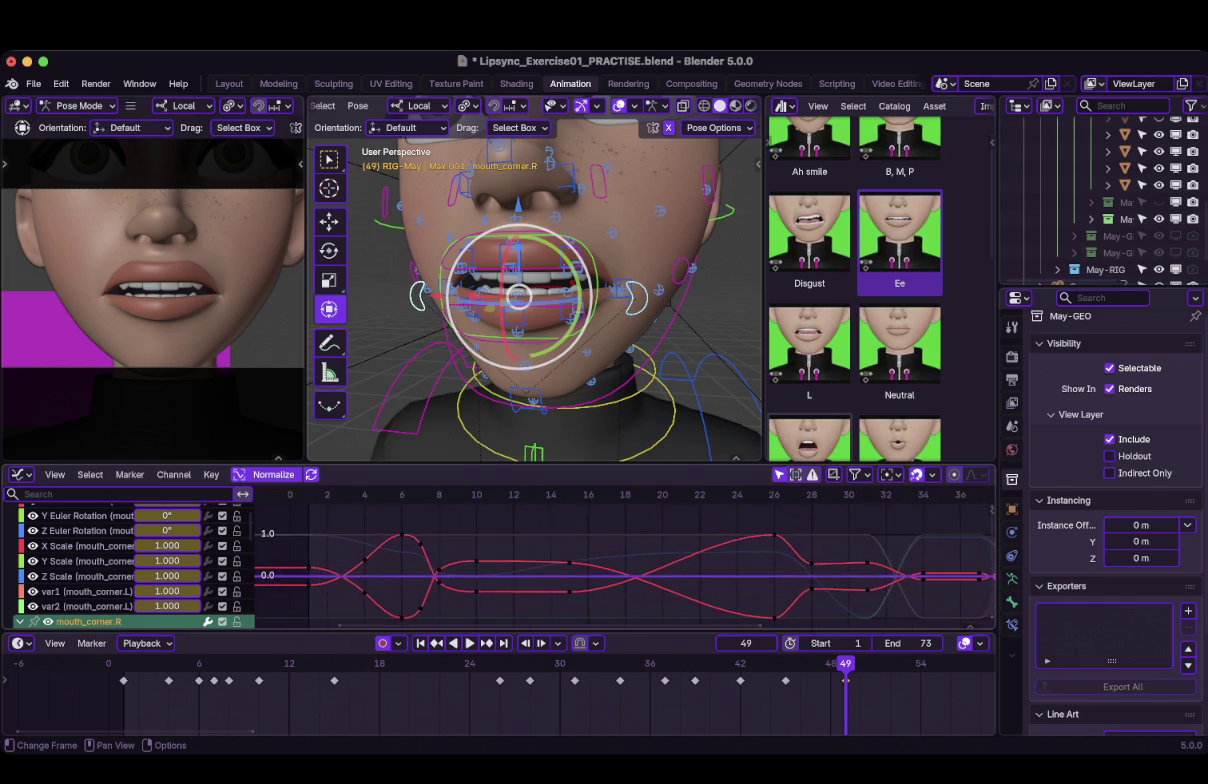
middle_click_drag(700, 560, 460, 560)
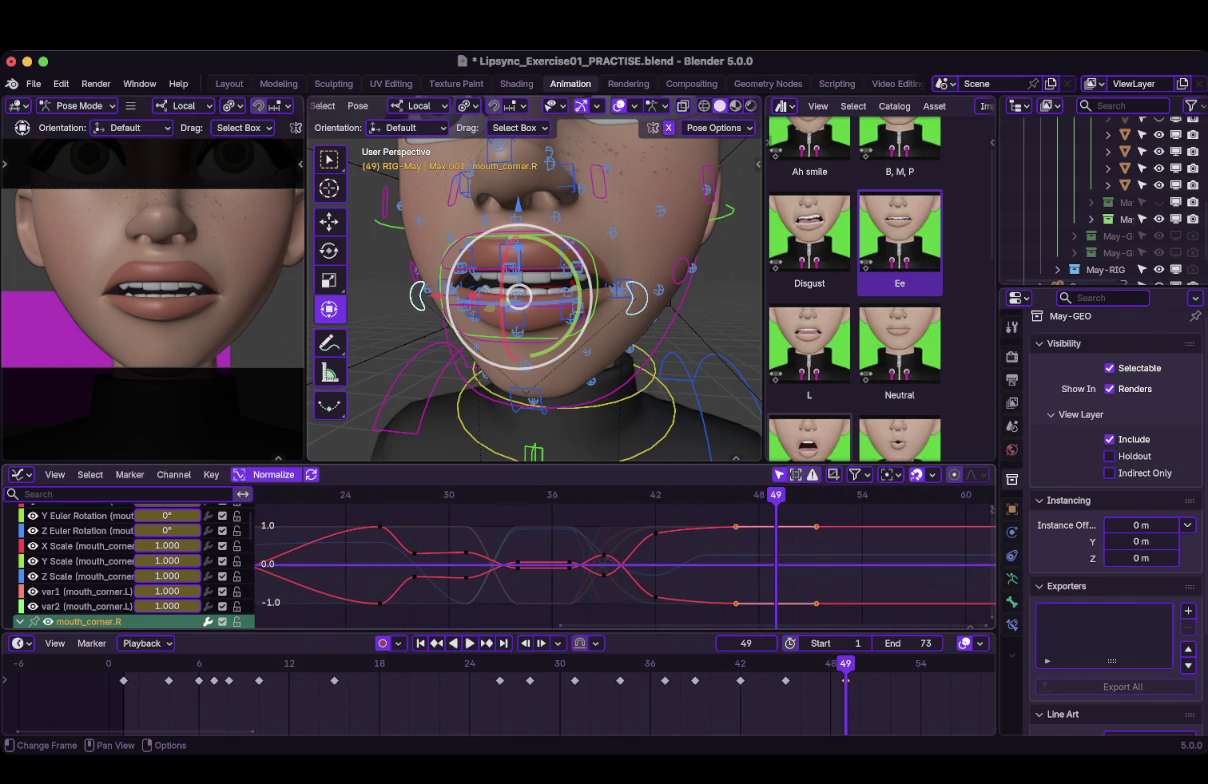
key("shift+ctrl+space")
key("space")
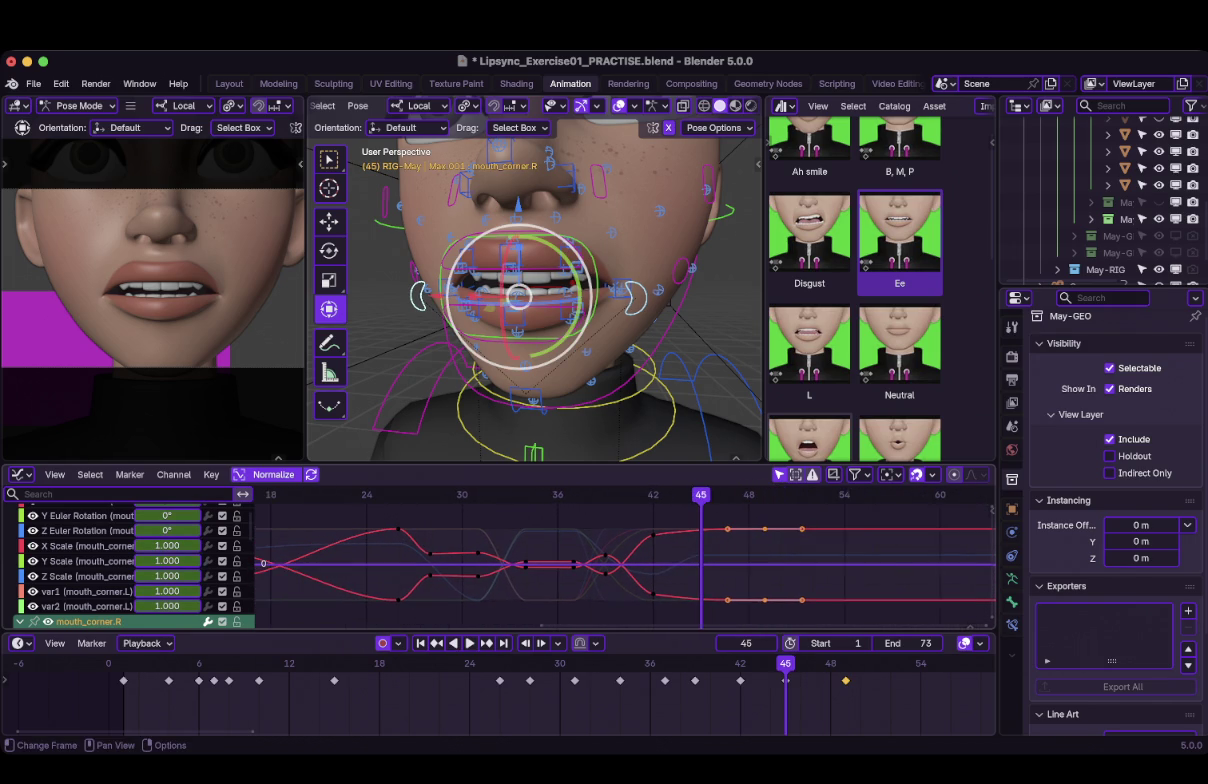
Key only the selected channels at frame 45 and scale those new keys.
key("i")
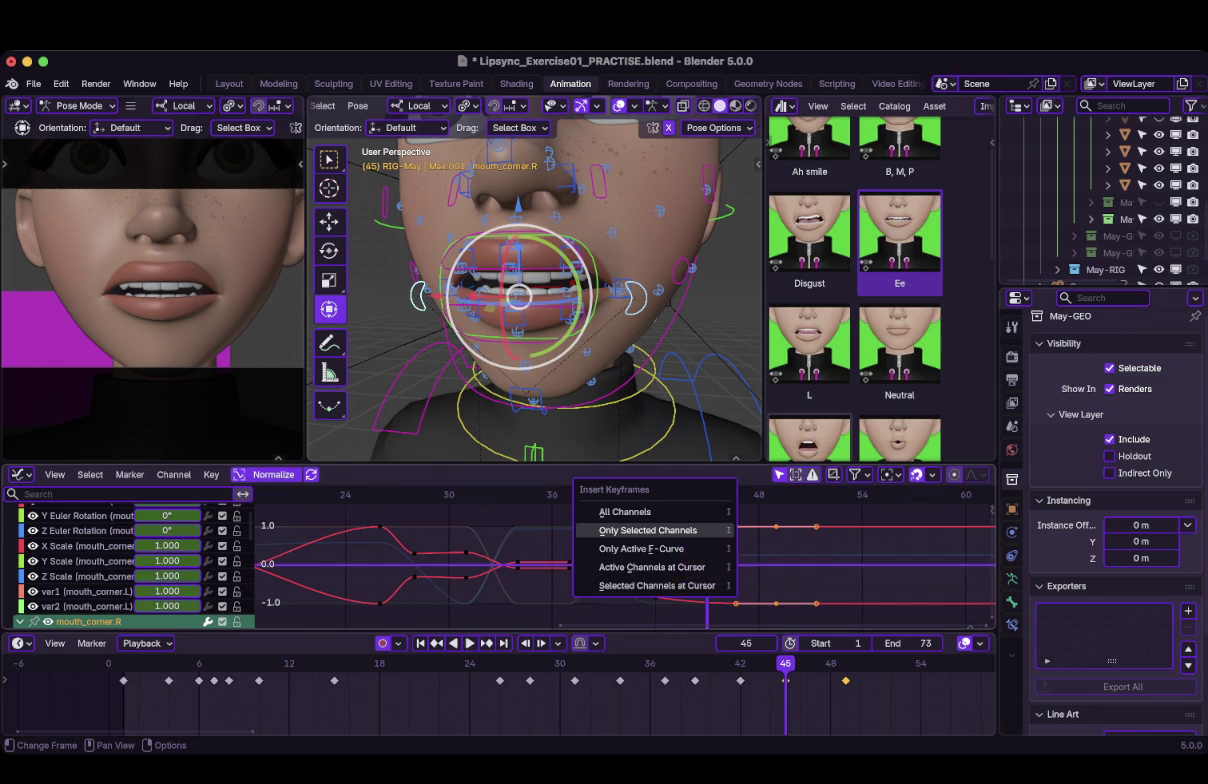
left_click(650, 529)
key("s")
left_click(745, 556)
Scale down the keys at frame 42, then rescale the frame-45 keys.
key("Down")
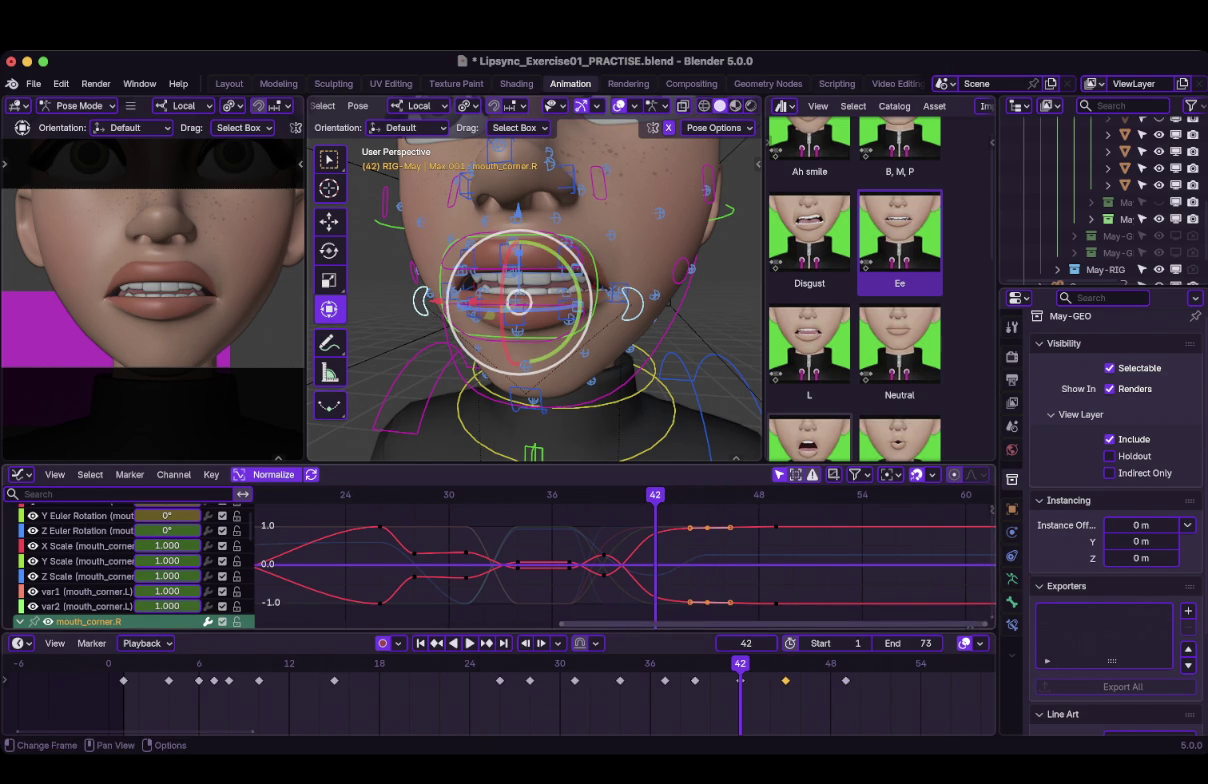
key("s")
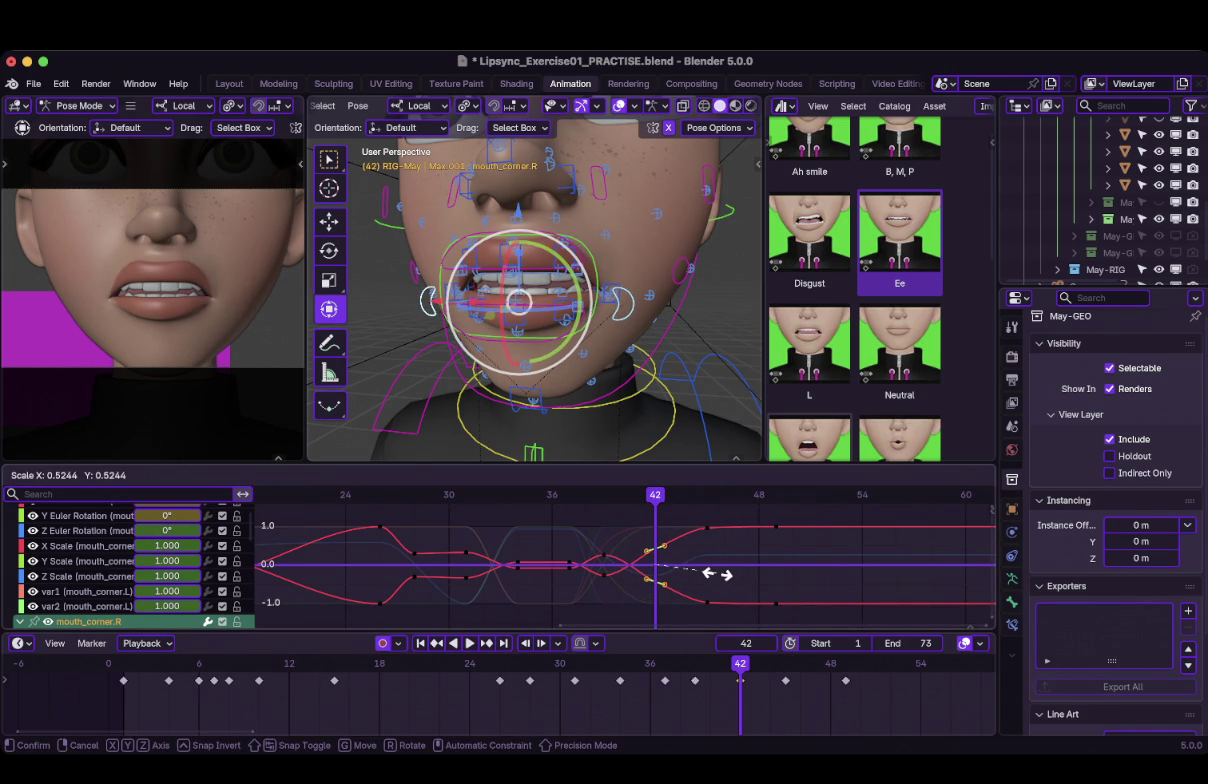
left_click(716, 574)
key("space")
key("space")
key("s")
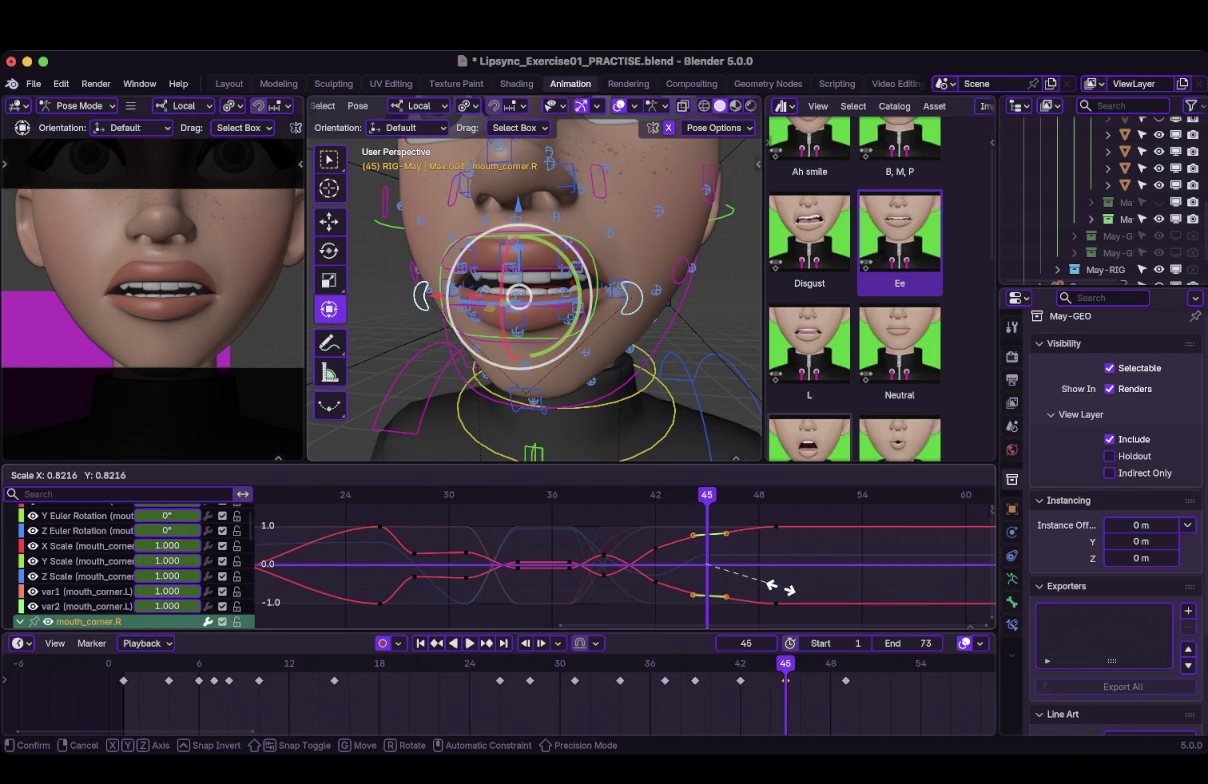
left_click(788, 589)
Cancel a trial rotation, step between frames 36 and 57, and play the lip-sync.
key("r")
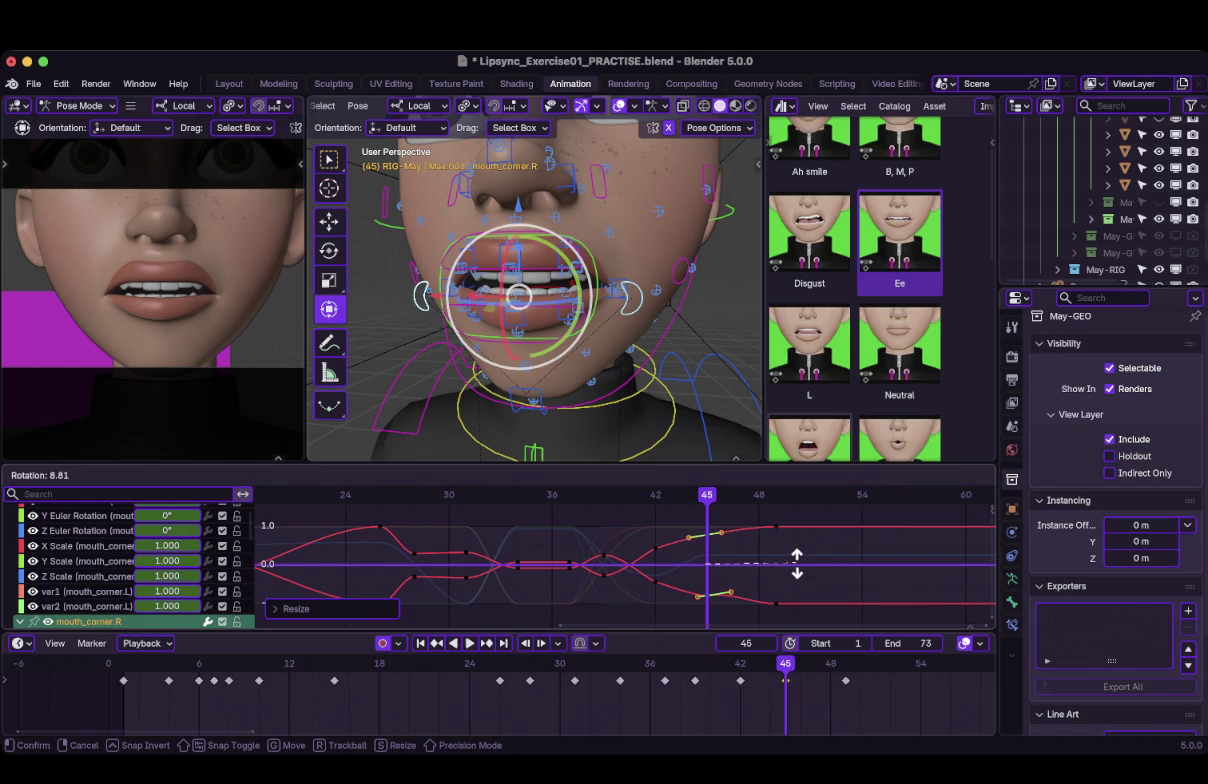
key("Escape")
key("Left")
key("Left")
key("Left")
key("Left")
key("Left")
key("Left")
key("Right")
key("Right")
key("Right")
key("space")
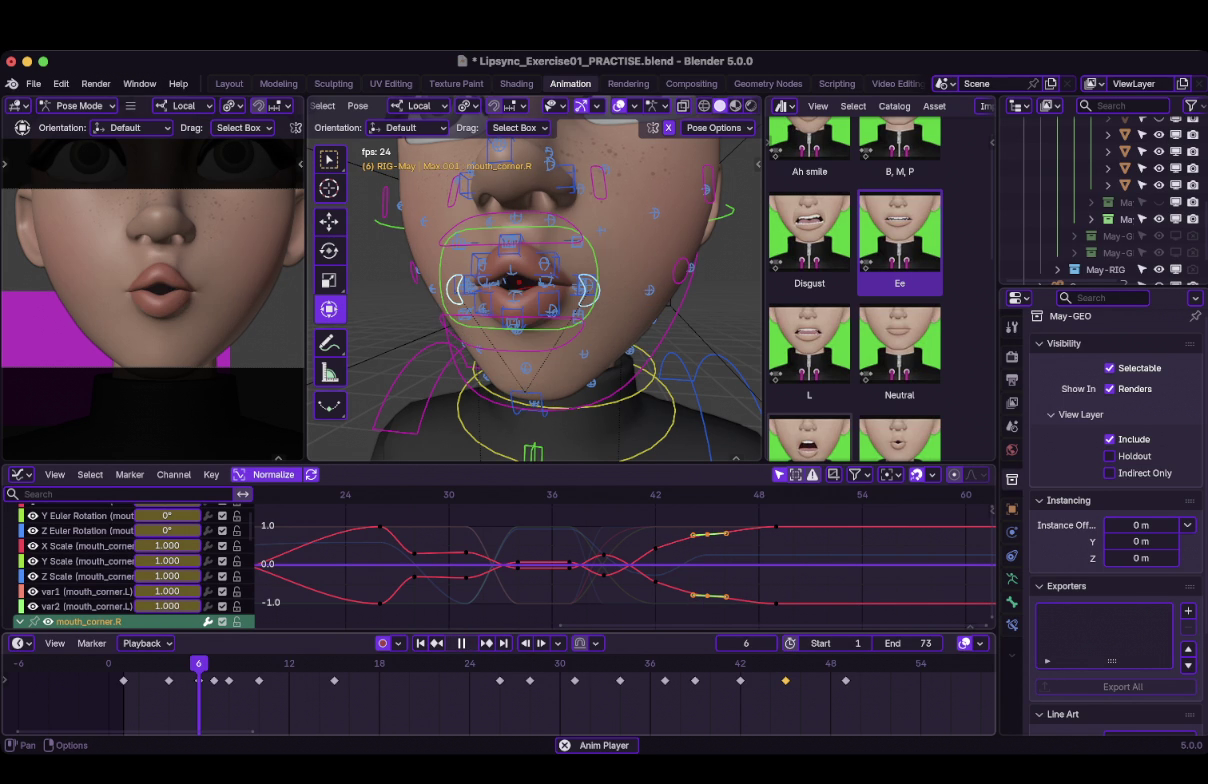
Replay the lip-sync from the first frame, stop it, and save Lipsync_Exercise01_PRACTISE.blend.
key("shift+Left")
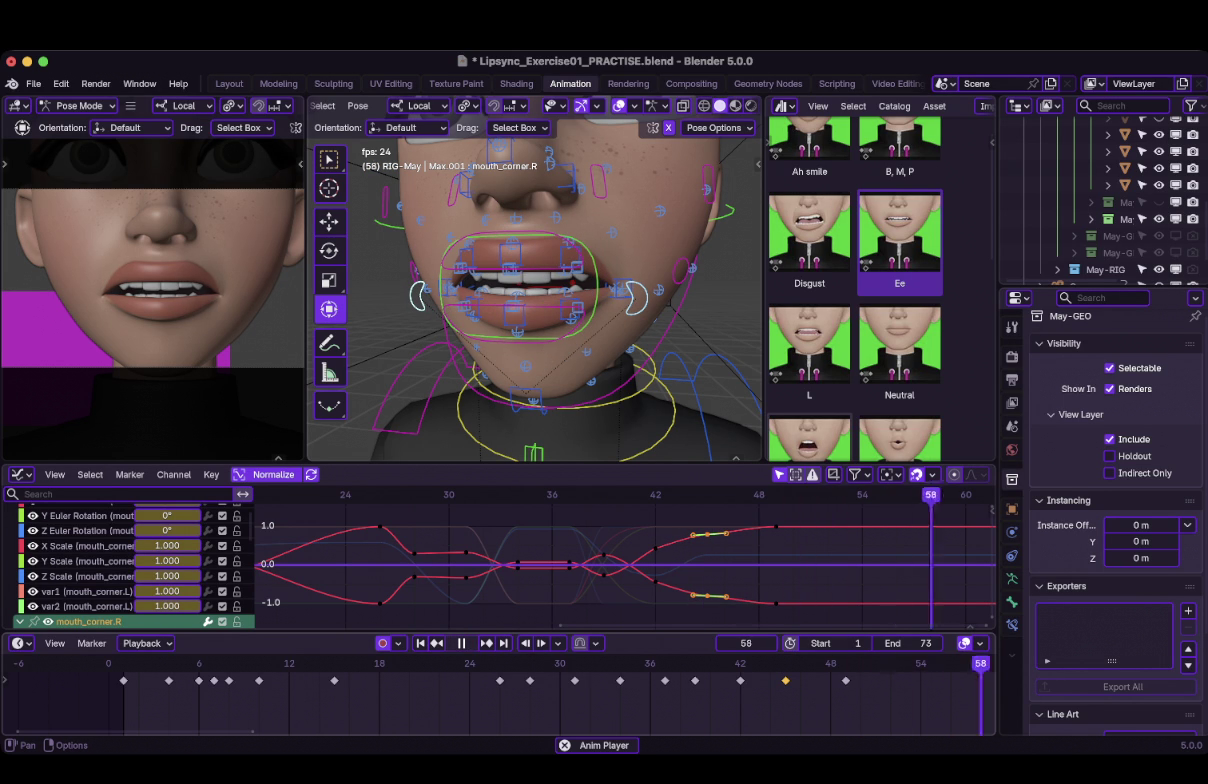
key("space")
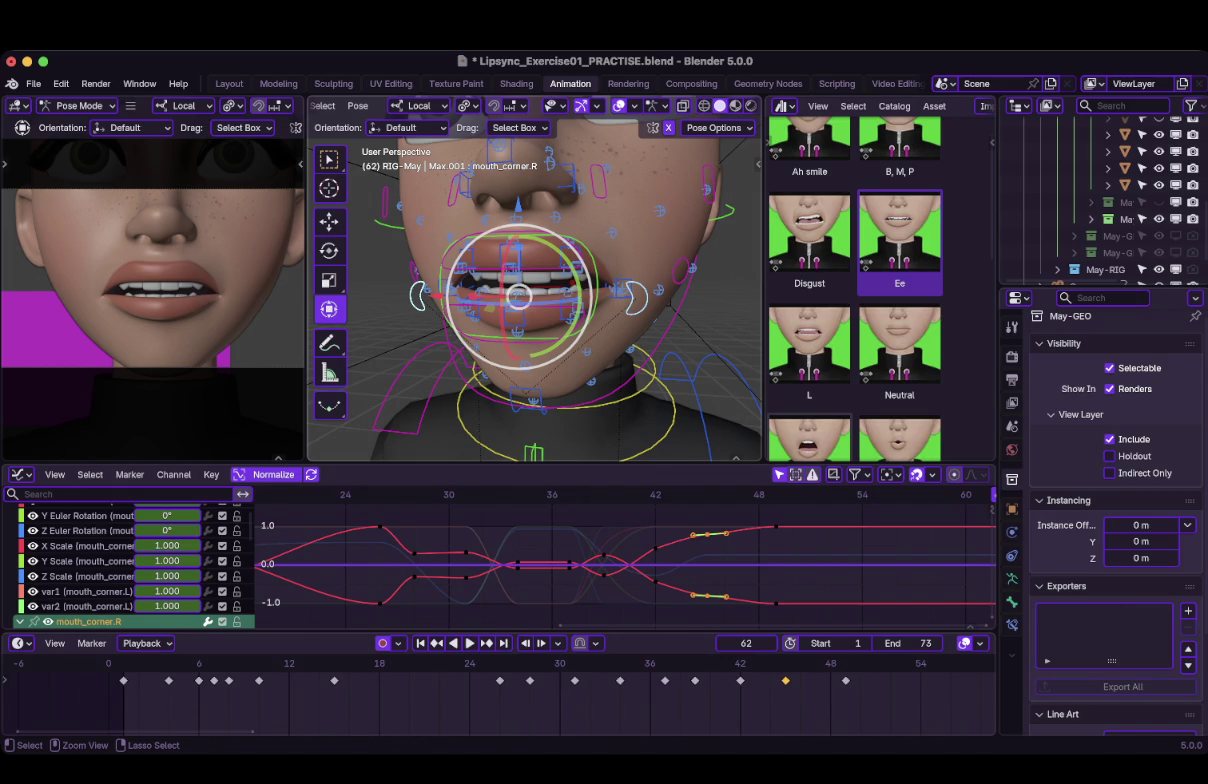
key("ctrl+s")
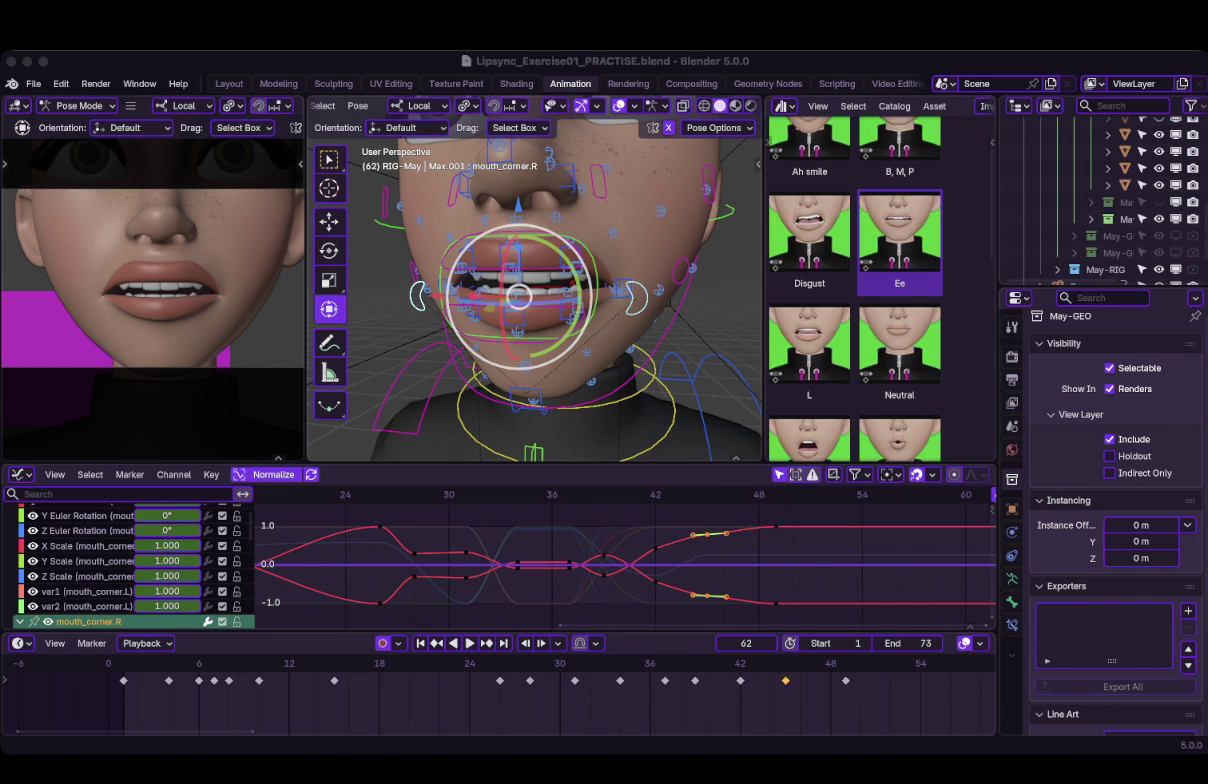
Lower mouth_corner.L's Z Location key at frame 49 to -0.002968.
left_click(800, 580)
key("Down")
left_click(634, 297)
scroll(130, 565, "down", 5)
scroll(130, 565, "up", 5)
left_click(85, 534)
left_click(85, 549)
key("g")
key("Return")
Show the right mouth corner's Z Location curve and raise its key near frame 48.
left_click(85, 508, "shift")
scroll(130, 560, "up", 3)
key("a")
key("Home")
key("alt+a")
key("Home")
left_click_drag(866, 549, 866, 521)
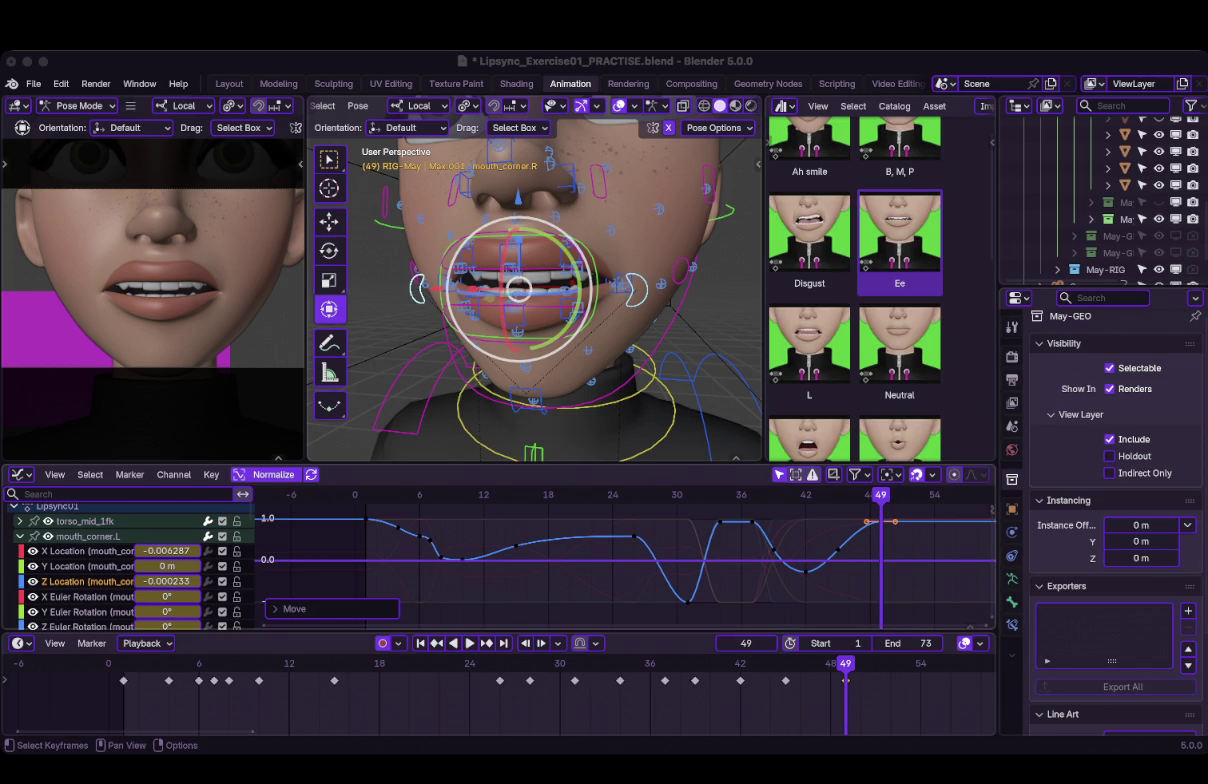
Review the lip-sync by playing from frames 11 and 36, including a backward playback from below.
key("space")
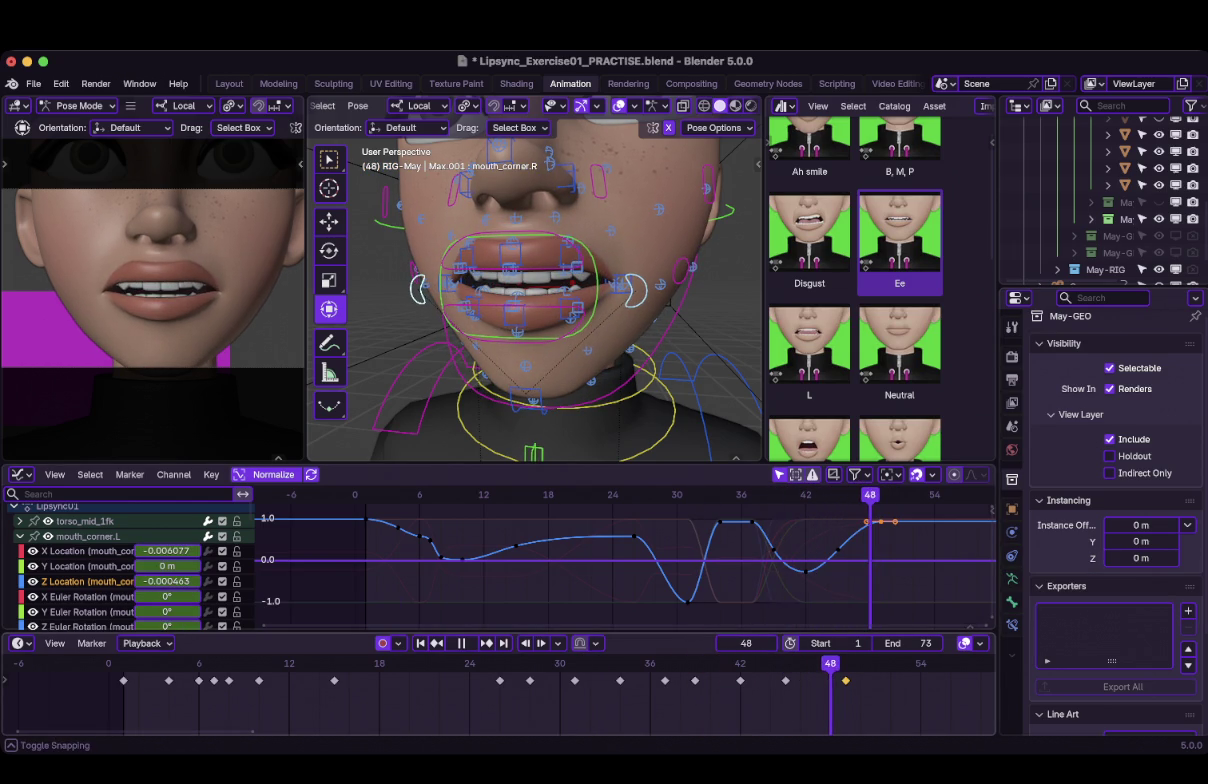
key("space")
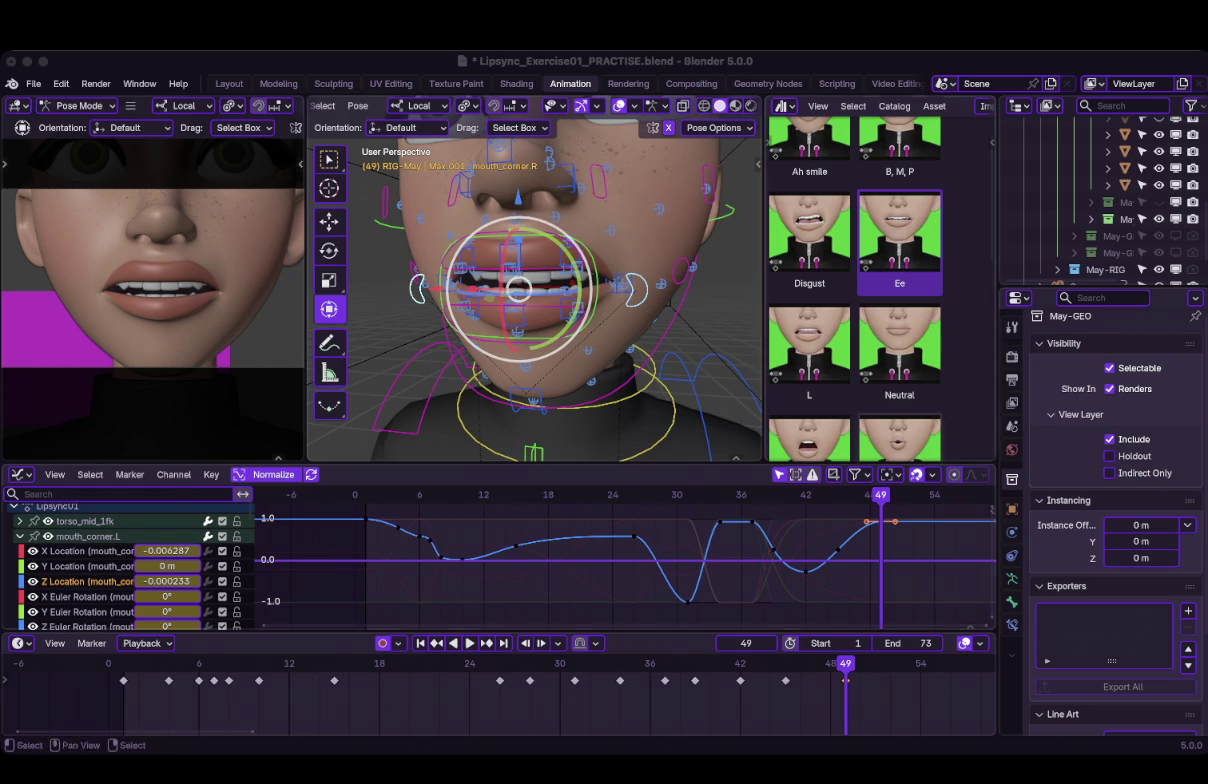
left_click(274, 663)
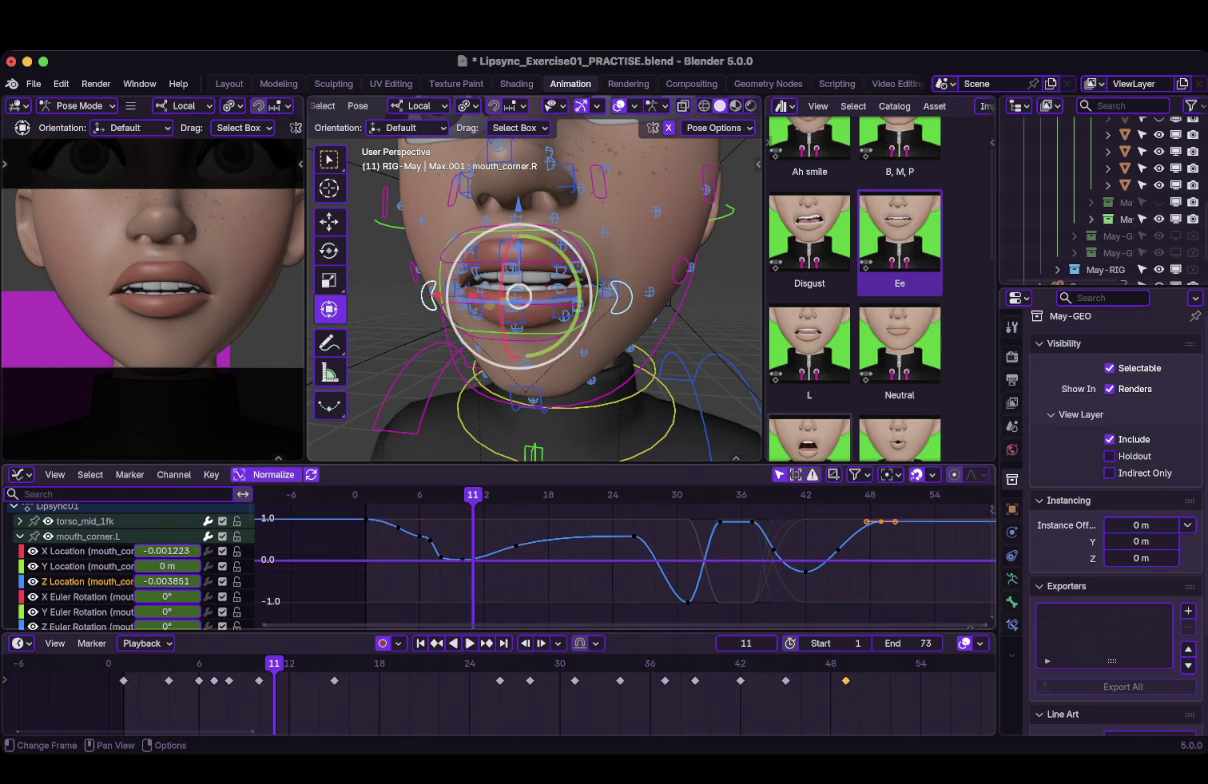
key("space")
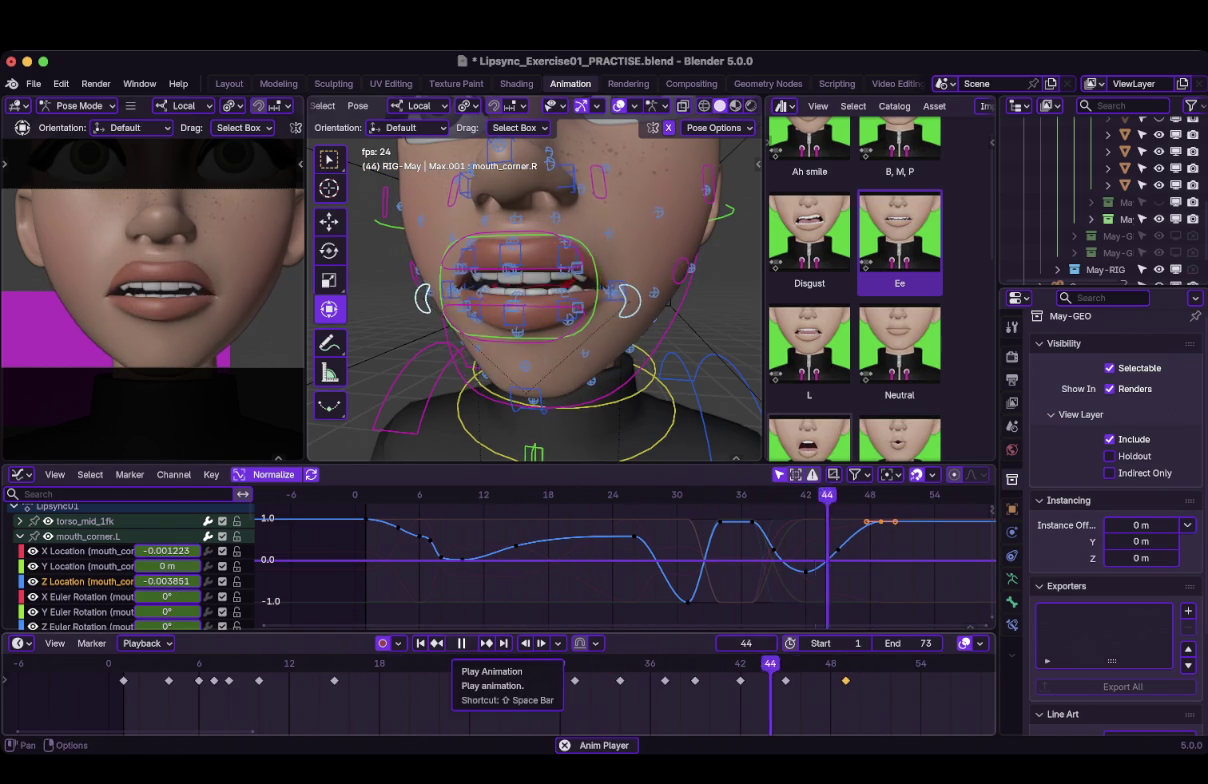
left_click(461, 643)
mouse_move(461, 663)
left_mouse_down()
mouse_move(350, 663)
mouse_move(650, 663)
mouse_move(605, 663)
mouse_move(635, 663)
left_mouse_up()
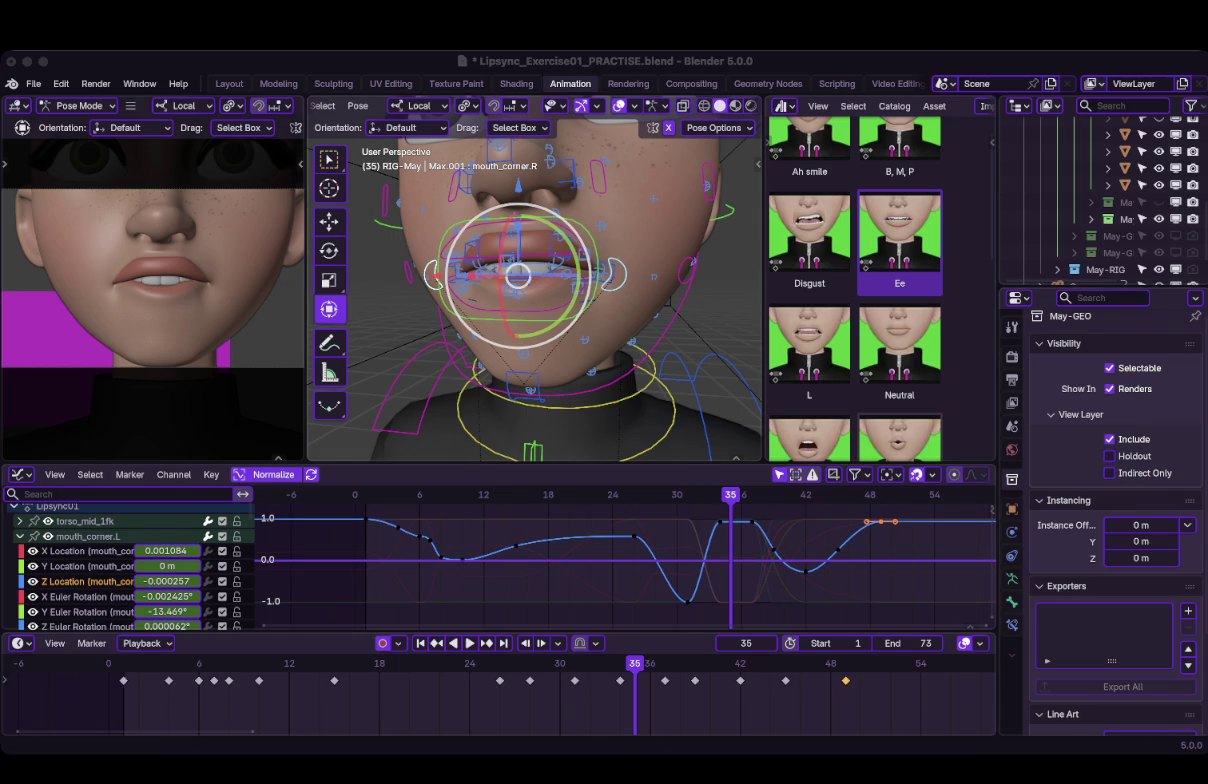
mouse_move(540, 280)
middle_mouse_down()
mouse_move(600, 300)
mouse_move(550, 302)
mouse_move(565, 310)
middle_mouse_up()
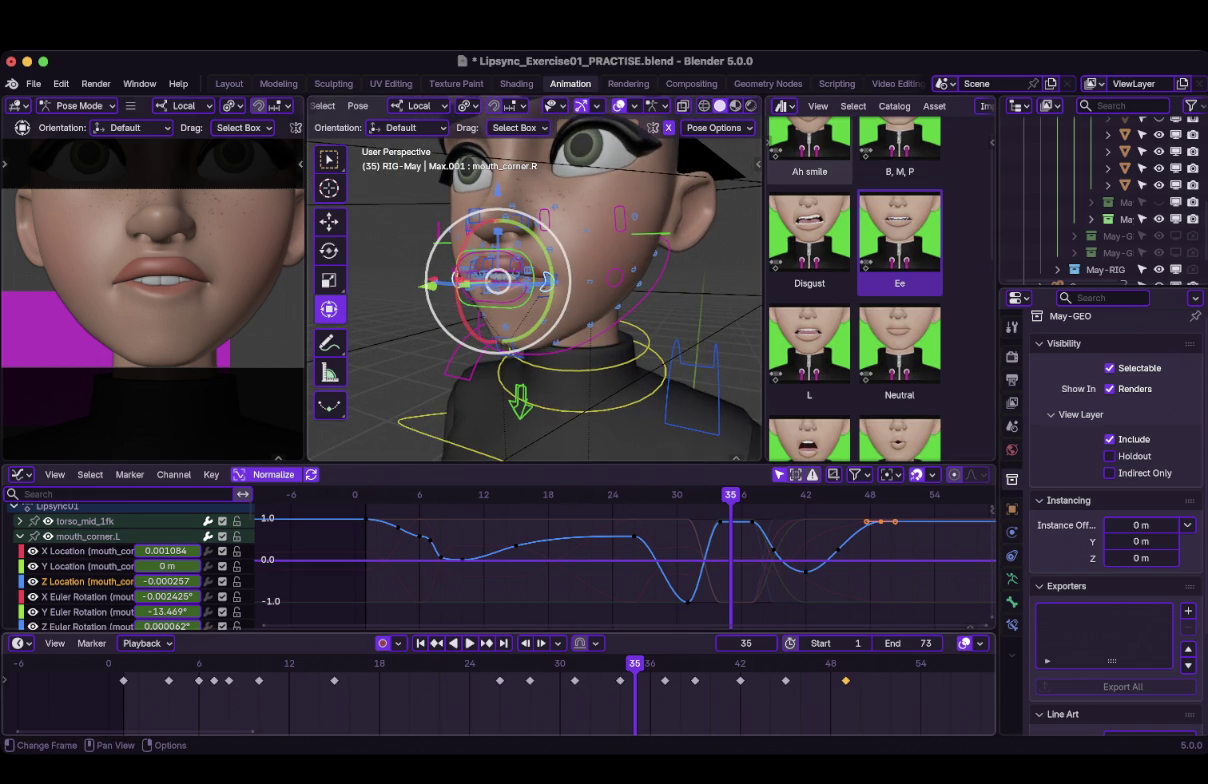
key("ctrl+shift+space")
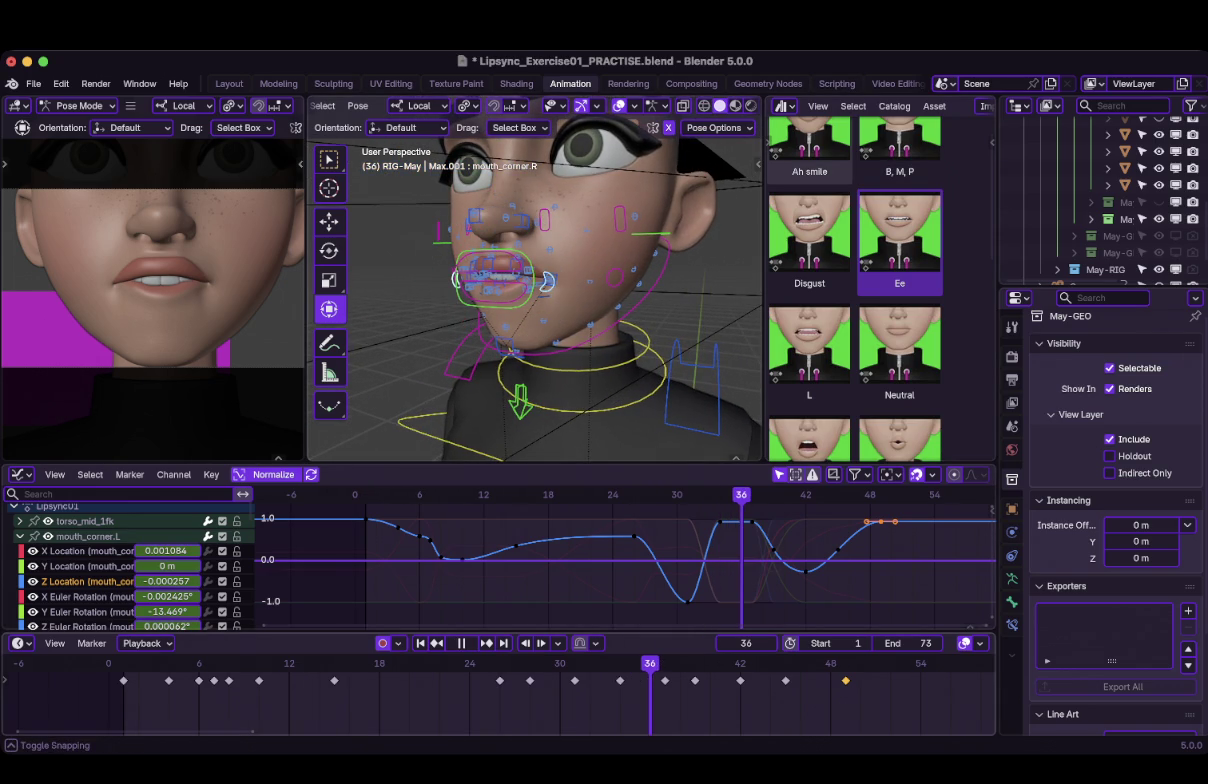
key("space")
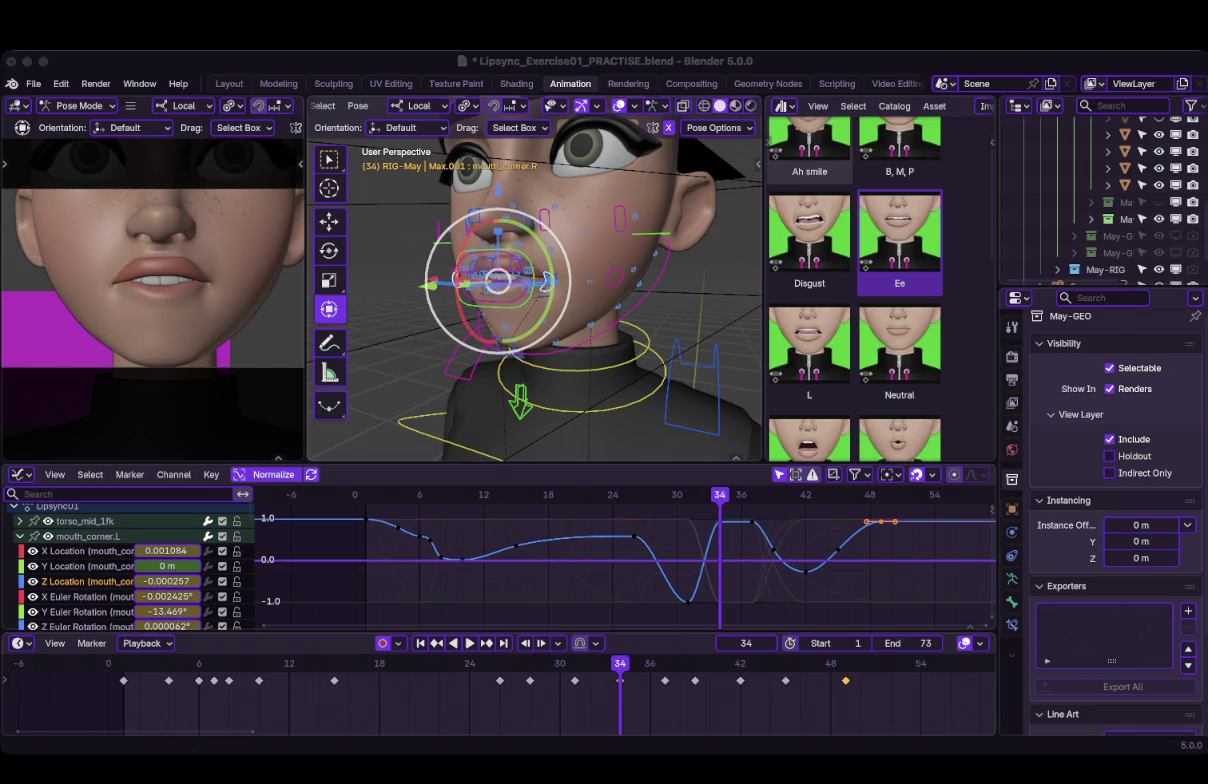
Zoom in around the mouth and select the jaw_stretch control.
scroll(535, 280, "up", 3)
mouse_move(535, 280)
middle_mouse_down()
mouse_move(620, 270)
mouse_move(440, 275)
mouse_move(534, 277)
middle_mouse_up()
scroll(487, 277, "up", 3)
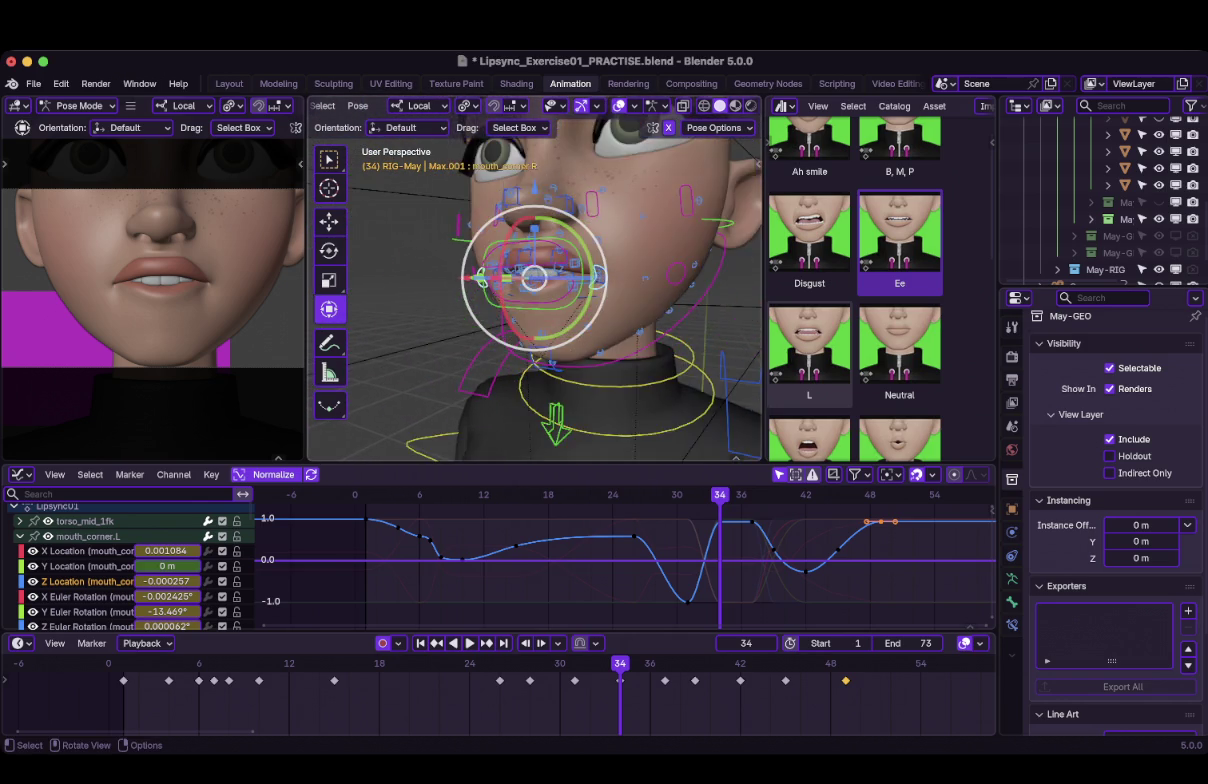
scroll(534, 277, "up", 3)
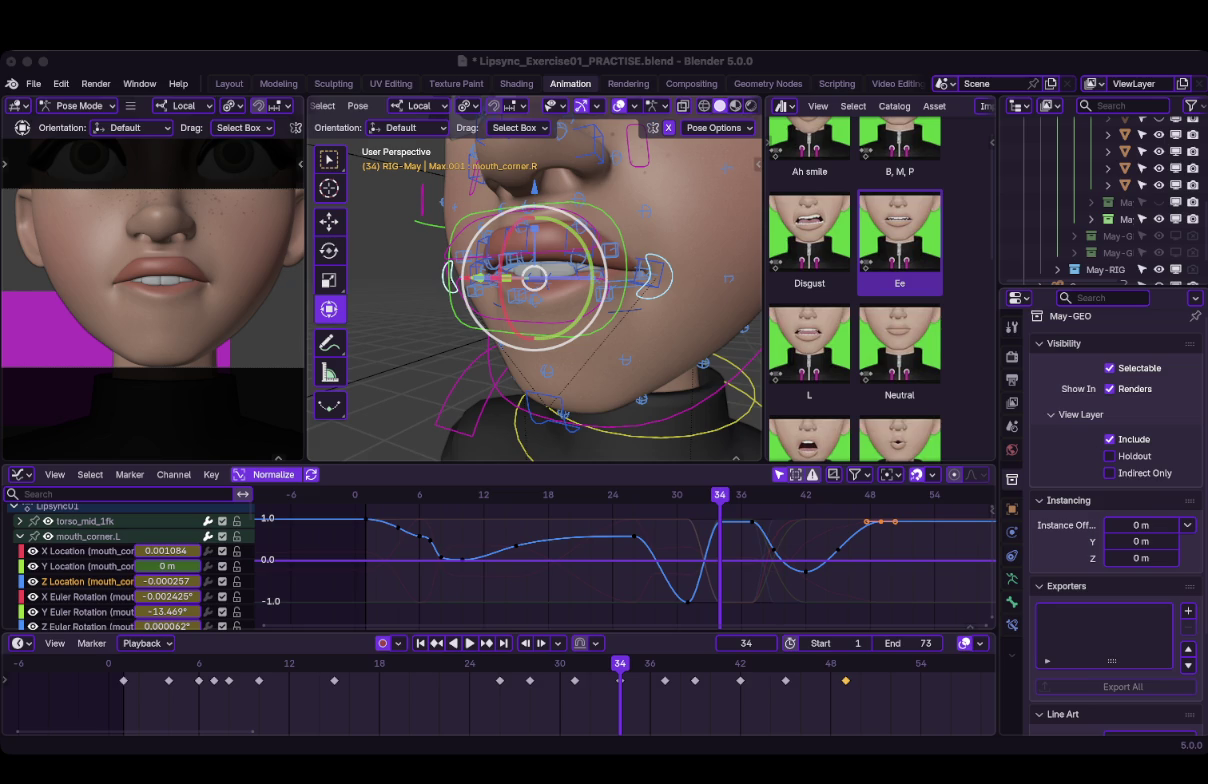
scroll(535, 280, "down", 2)
scroll(535, 280, "down", 2)
scroll(535, 280, "down", 2)
left_click(551, 389)
scroll(551, 389, "left", 3)
scroll(551, 430, "down", 3)
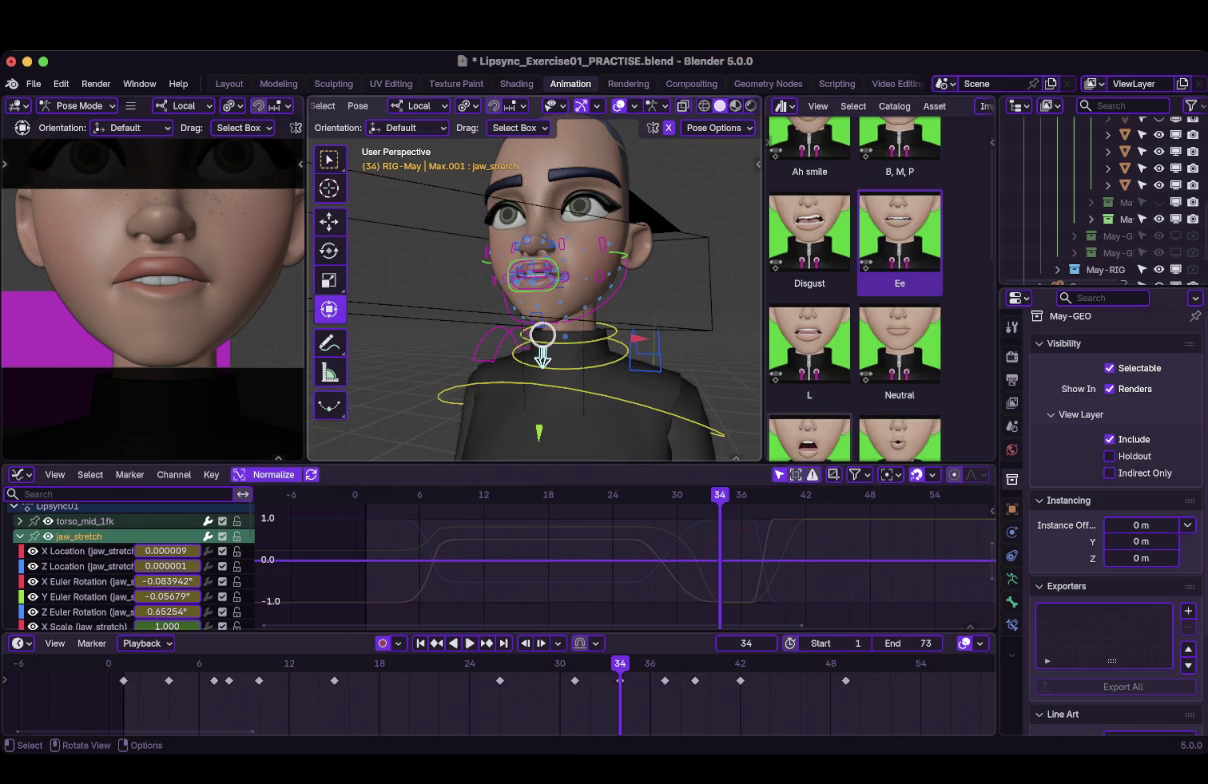
Try a local-Y move of jaw_stretch, then undo the unwanted head stretch.
key("g")
key("y")
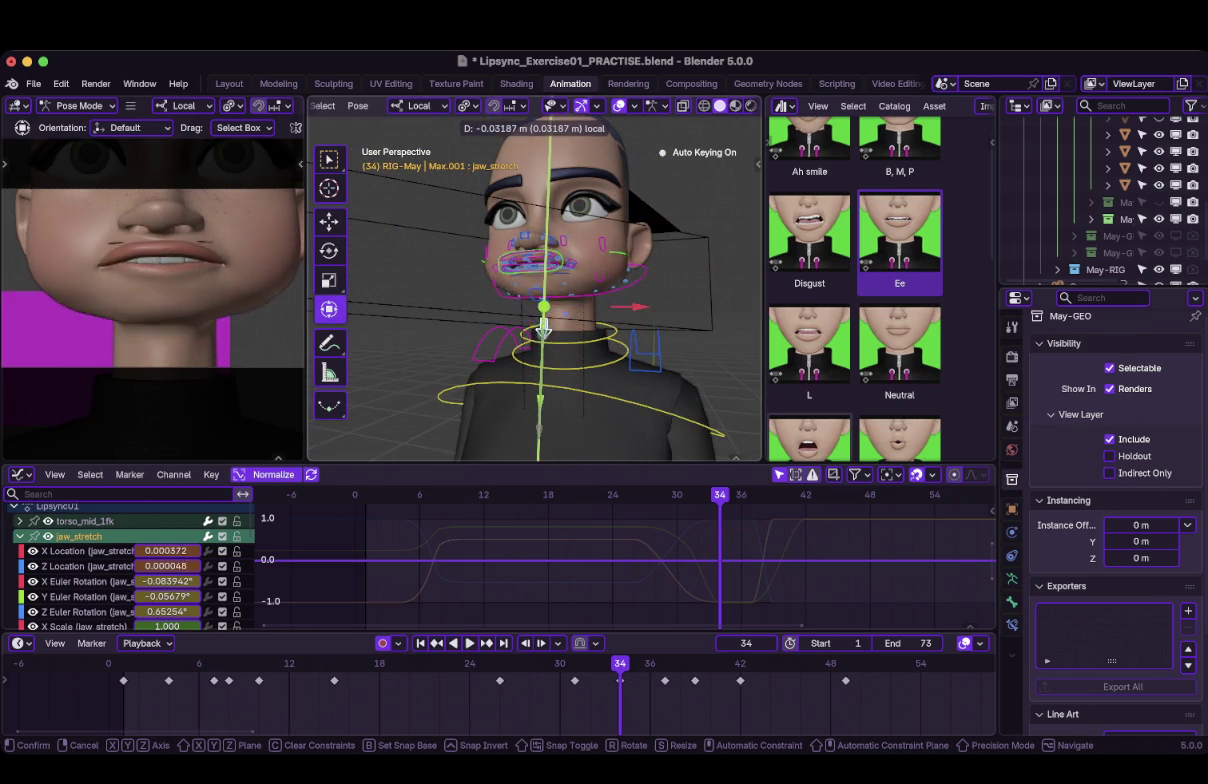
left_click(545, 252)
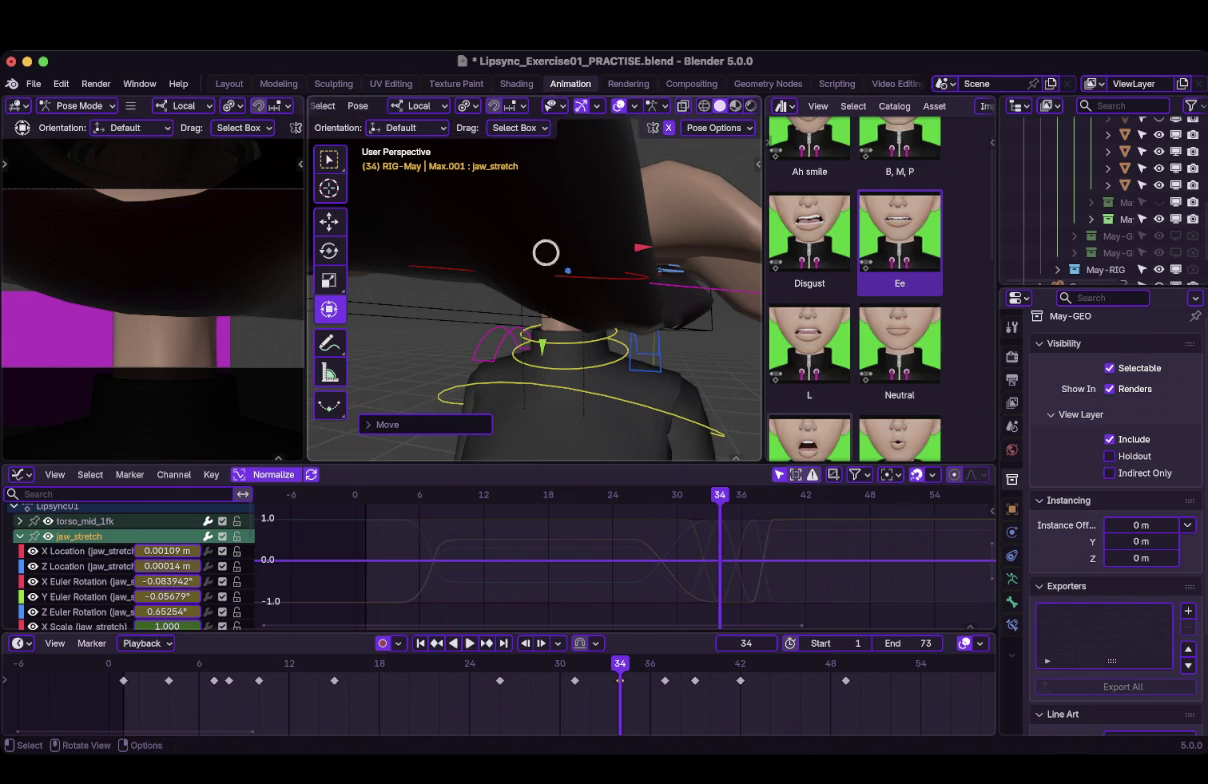
key("ctrl+z")
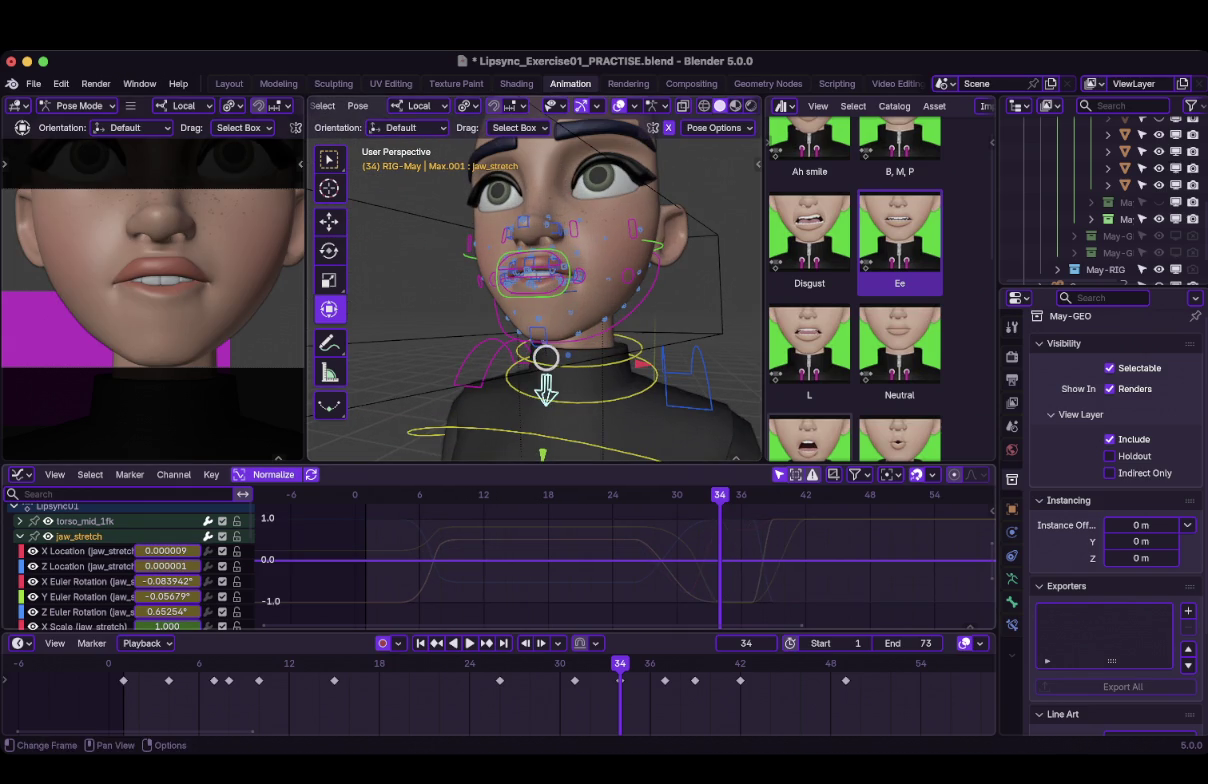
scroll(625, 560, "down", 1)
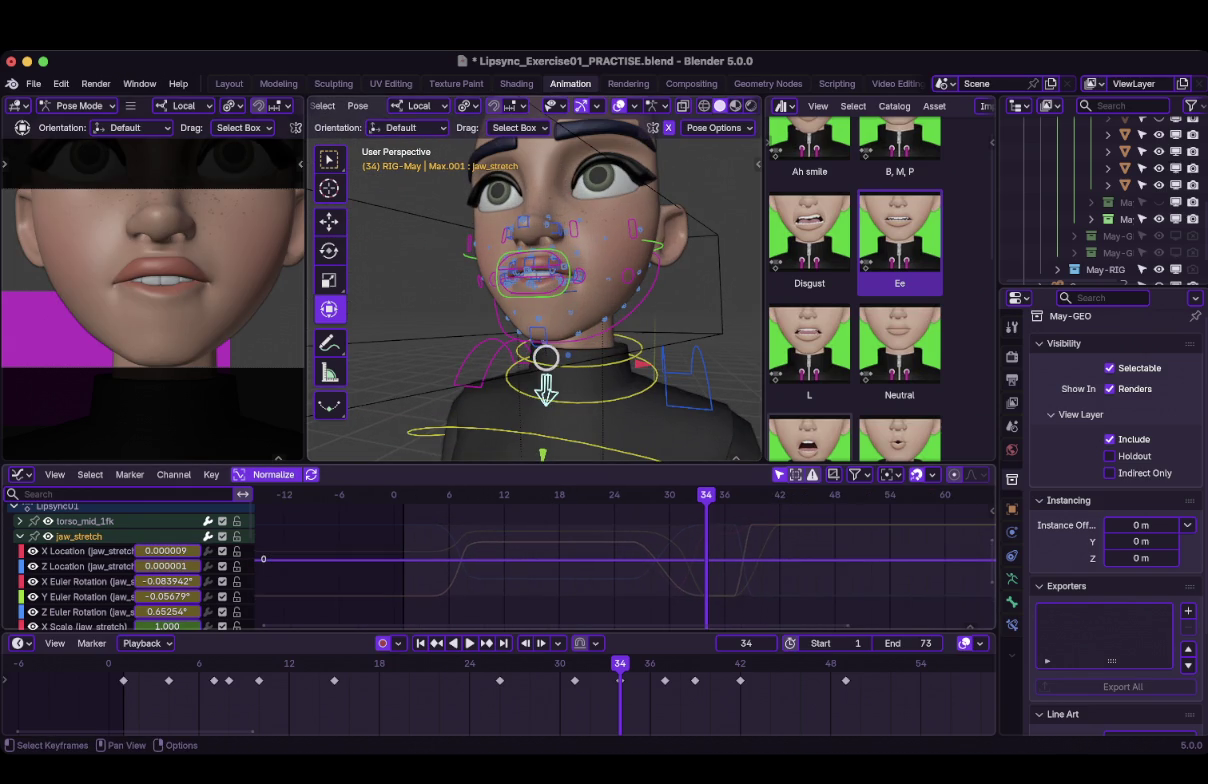
scroll(130, 560, "down", 3)
scroll(130, 560, "down", 3)
scroll(130, 560, "up", 3)
scroll(130, 560, "down", 3)
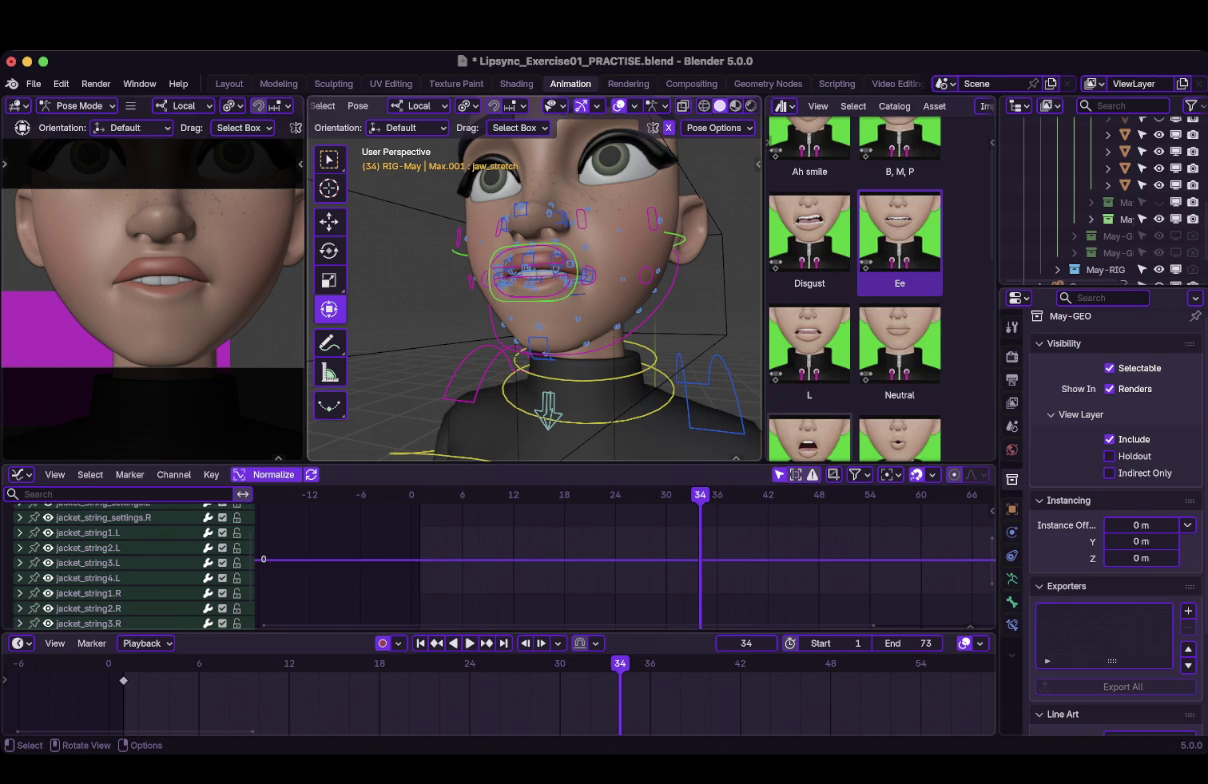
scroll(130, 560, "up", 3)
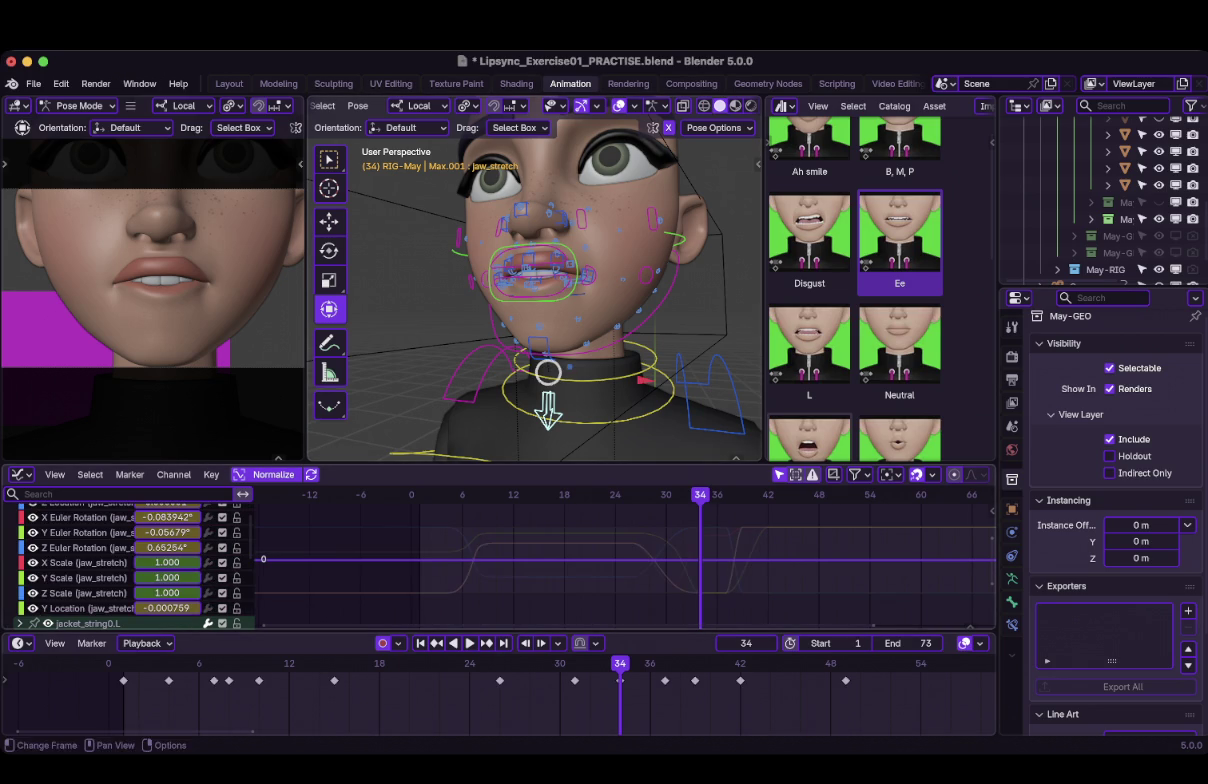
Inspect jaw_stretch's X and Y Euler Rotation curves, ending on its Y Location curve.
middle_click_drag(540, 300, 520, 300)
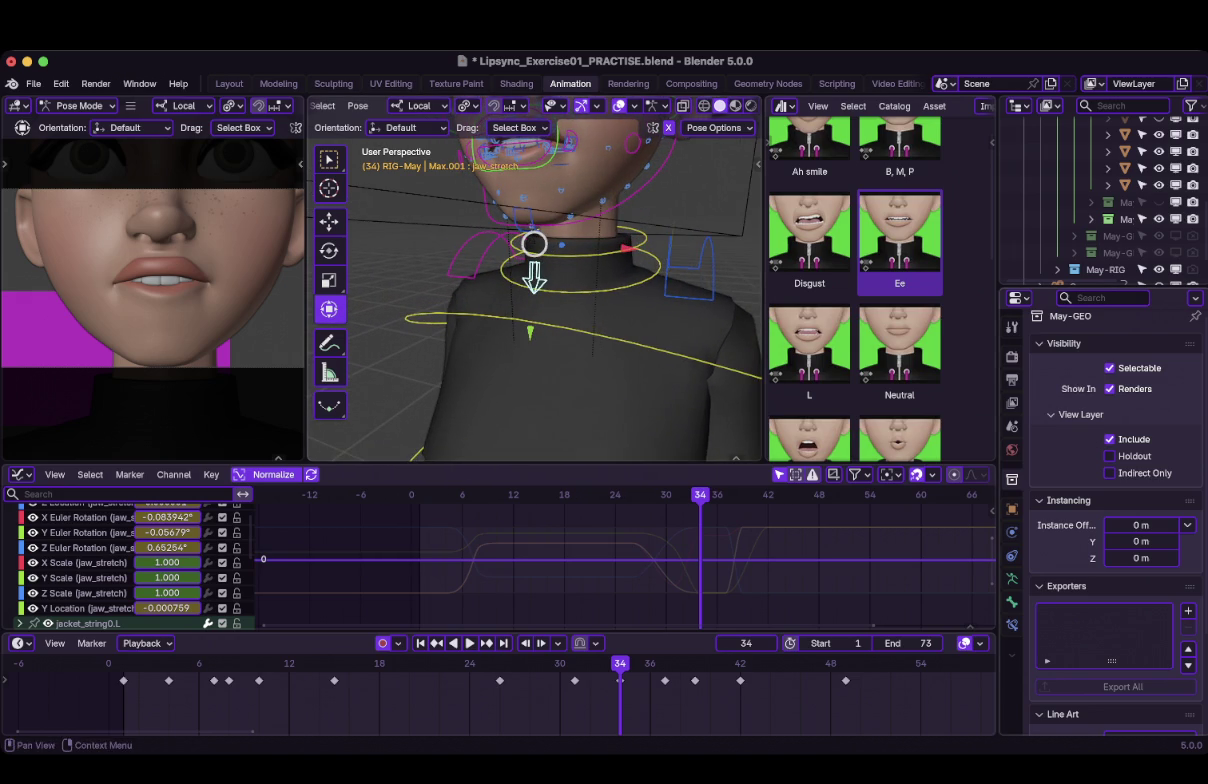
scroll(130, 560, "up", 5)
scroll(130, 560, "up", 5)
scroll(130, 560, "down", 10)
scroll(130, 560, "up", 4)
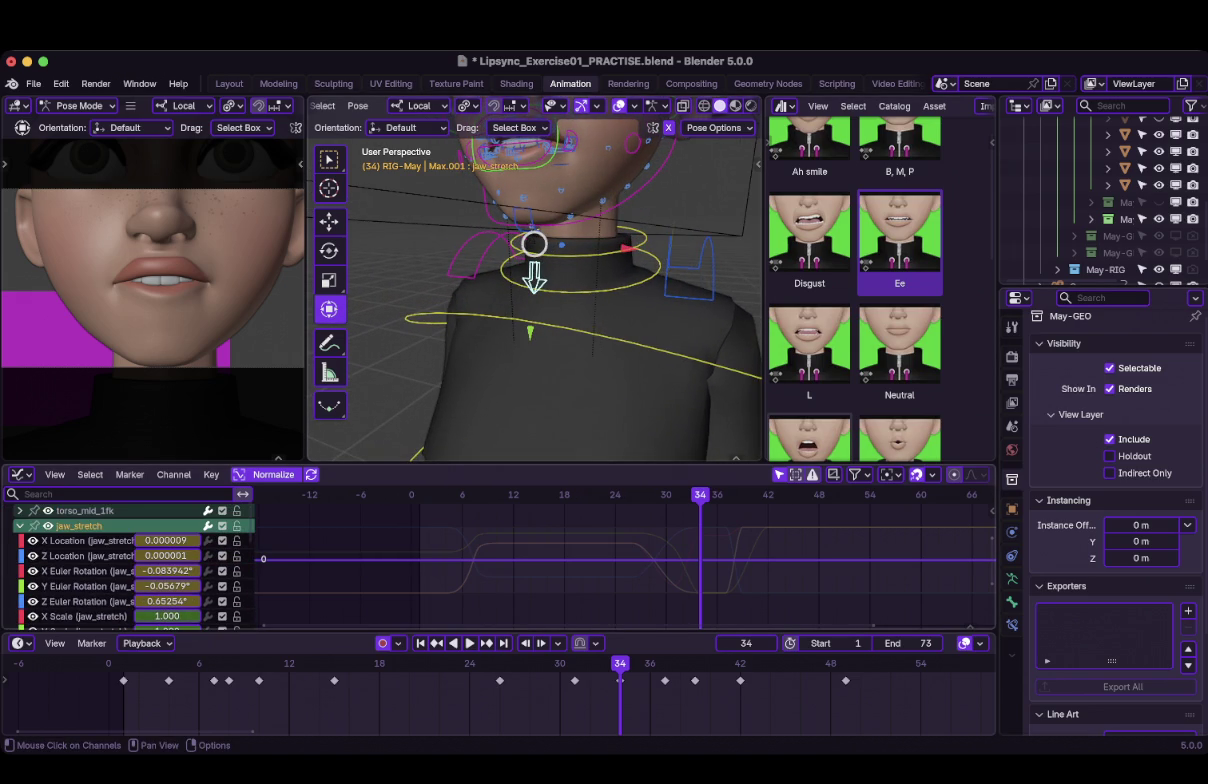
left_click(88, 571)
left_click(88, 586)
scroll(130, 560, "down", 5)
scroll(130, 560, "up", 5)
scroll(130, 560, "down", 6)
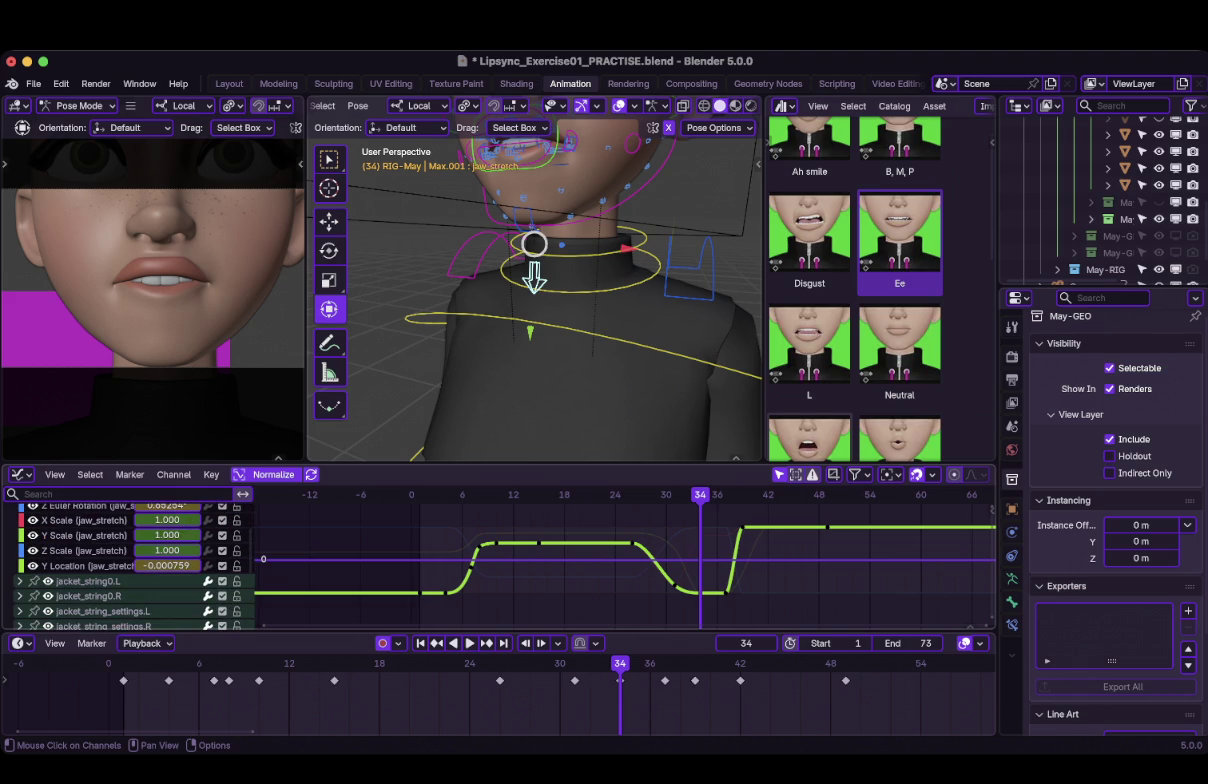
left_click(88, 565)
Reshape the jaw_stretch Y Location dip with two value-only key moves.
scroll(648, 560, "up", 1)
scroll(648, 560, "up", 1)
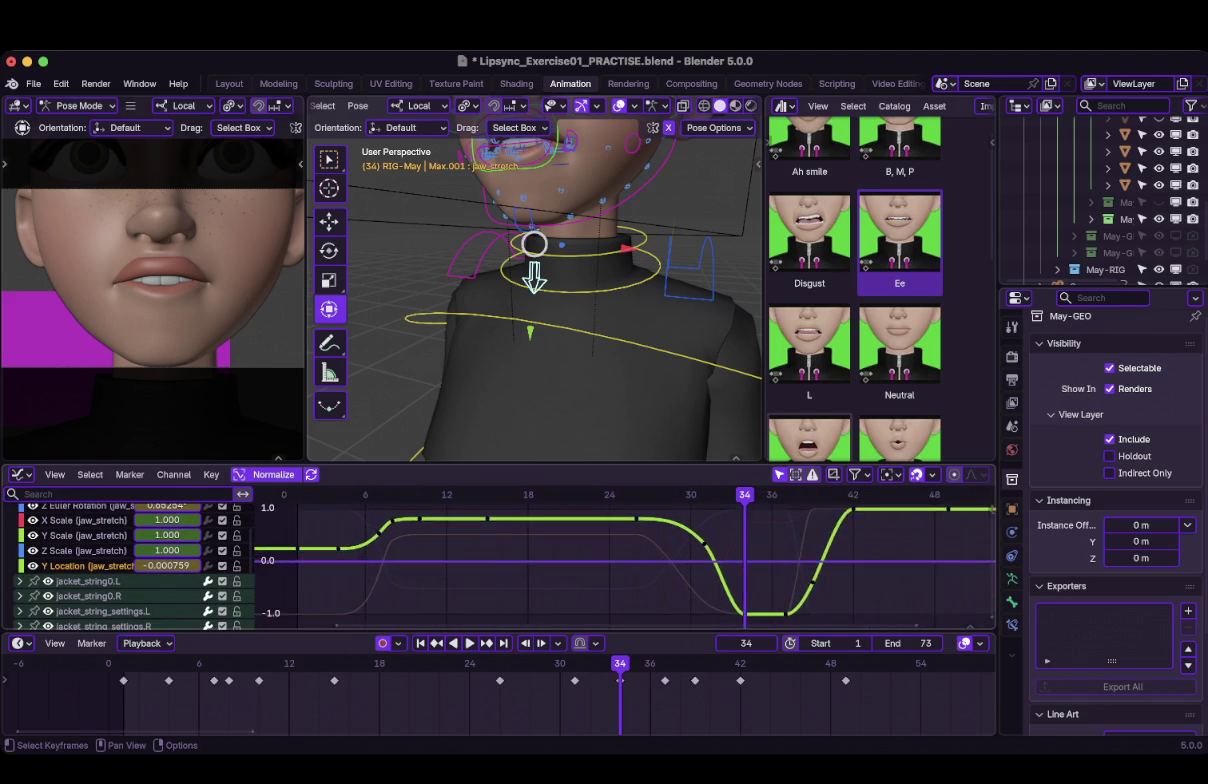
scroll(648, 560, "up", 2)
middle_click_drag(680, 560, 574, 518)
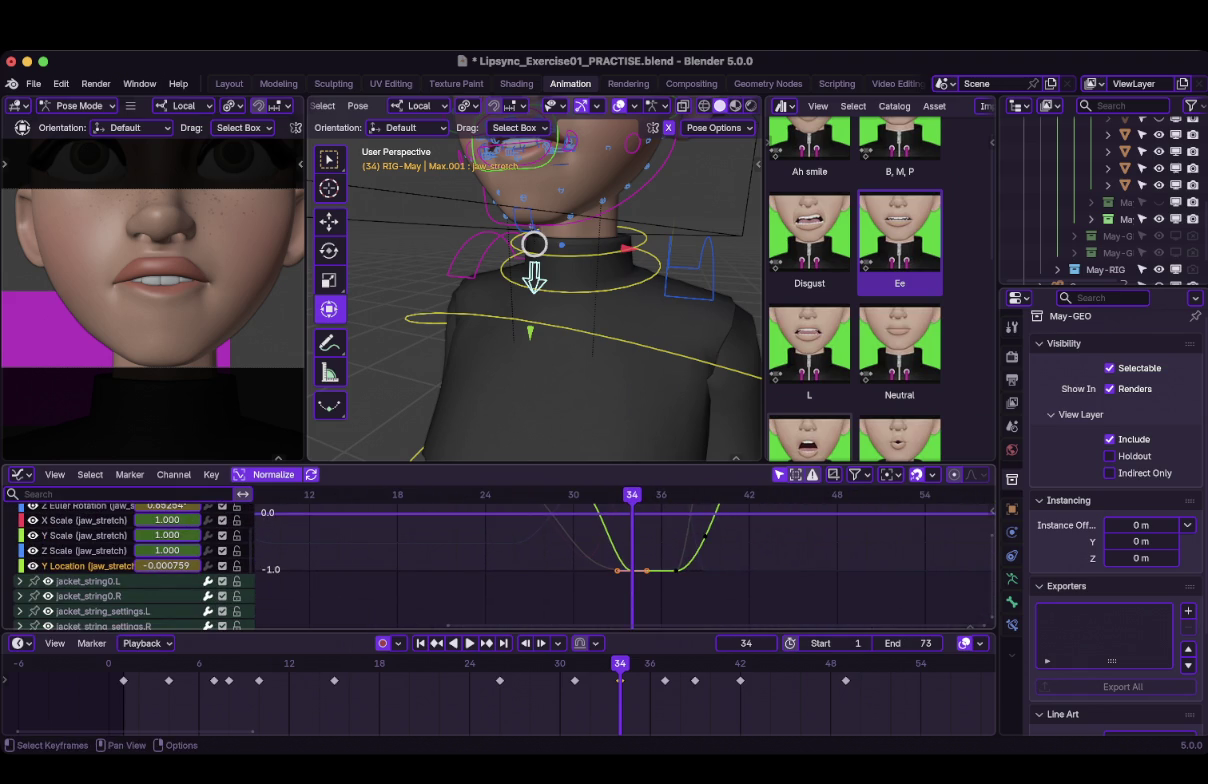
key("g")
key("y")
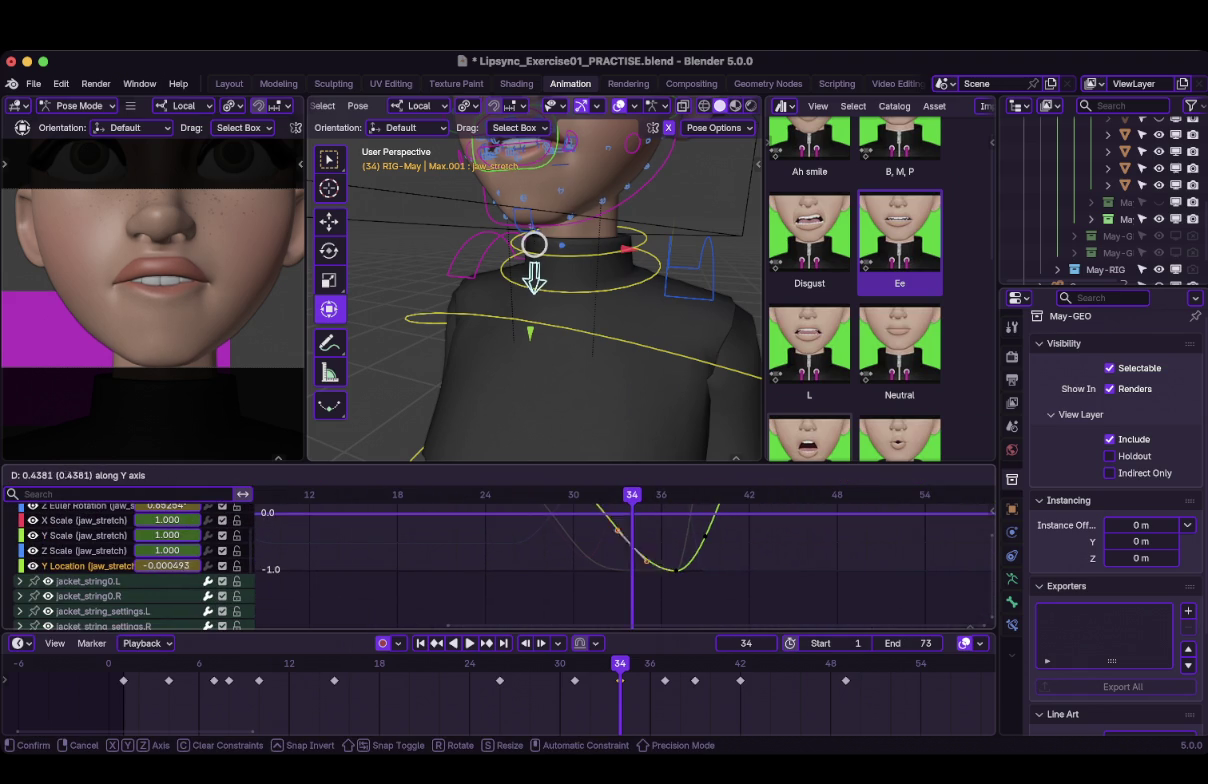
key("Return")
scroll(625, 565, "down", 1)
scroll(625, 565, "down", 1)
key("g")
key("y")
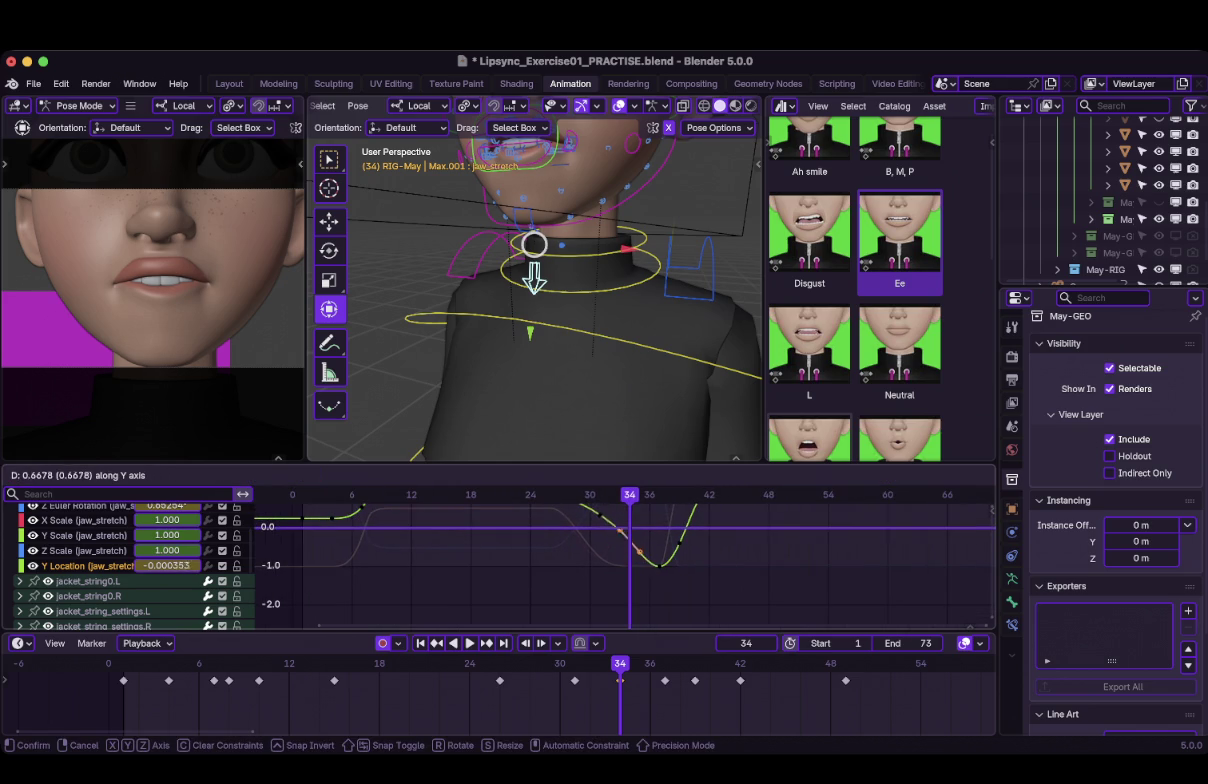
key("Return")
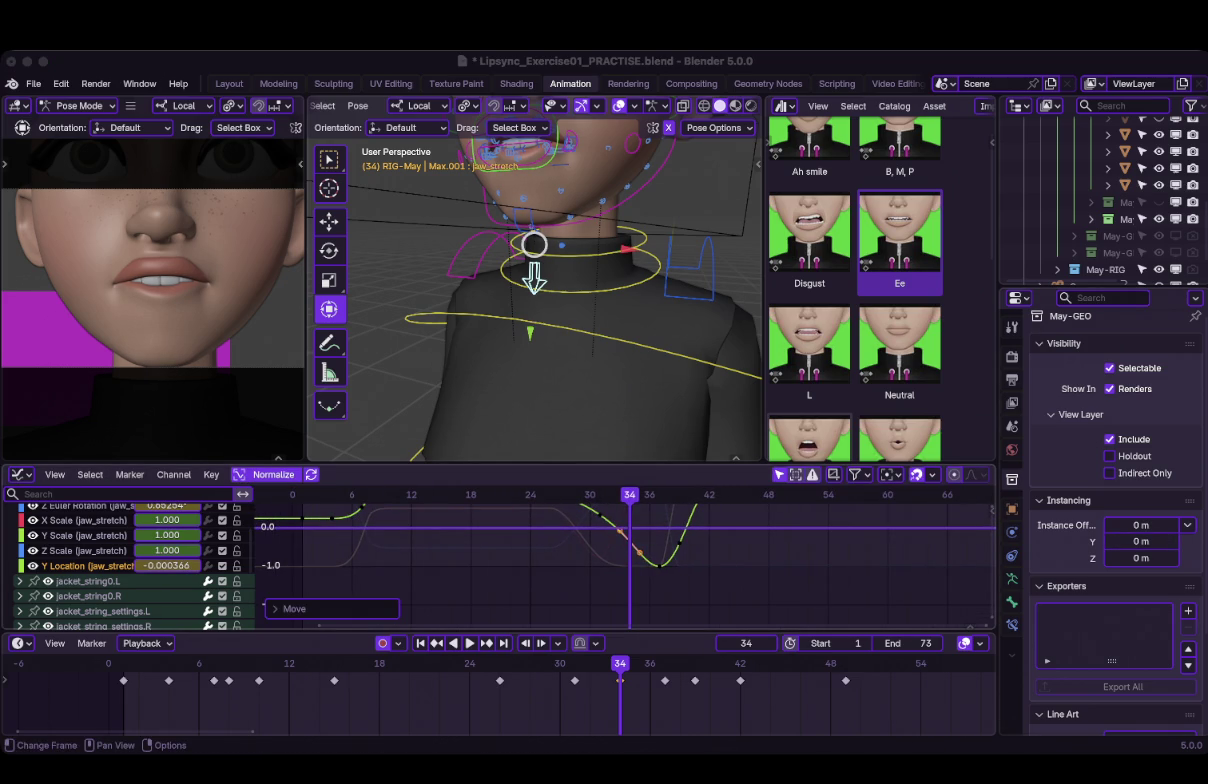
middle_click_drag(620, 540, 620, 576)
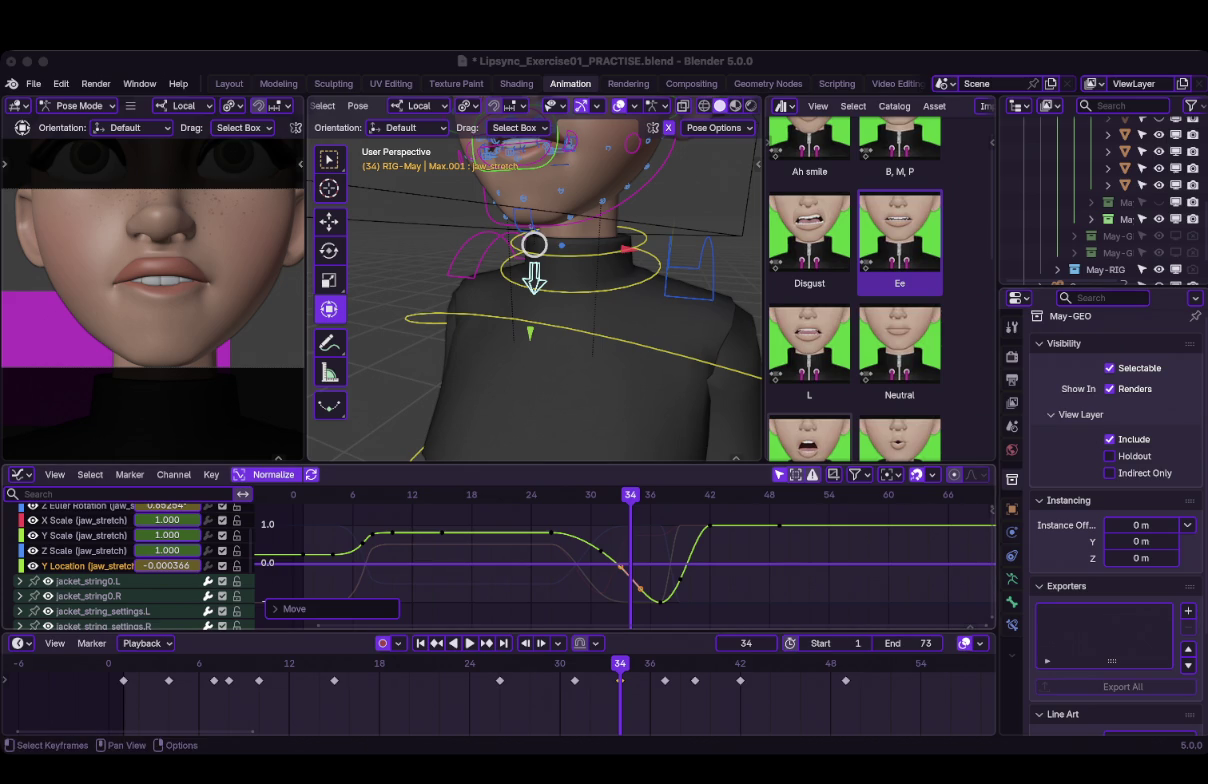
Preview the jaw motion and adjust the key near frame 31 vertically.
key("ctrl+shift+space")
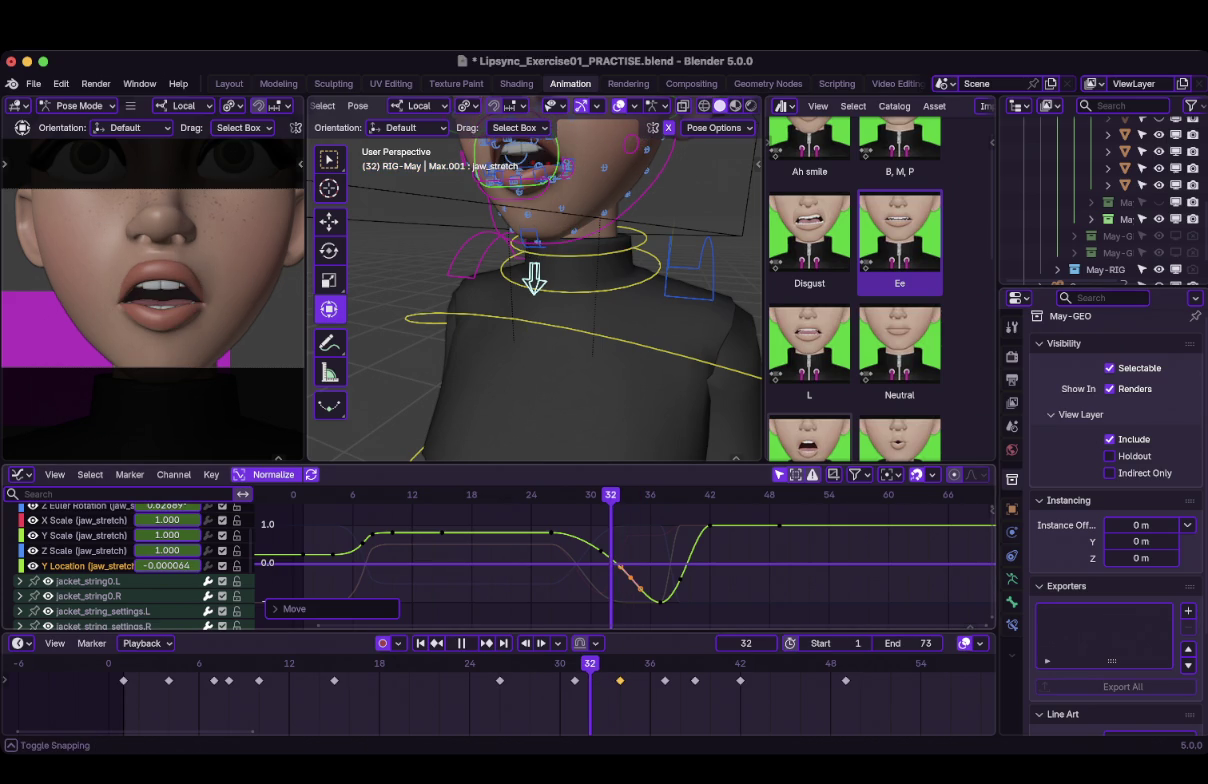
key("space")
key("g")
key("Return")
key("g")
key("y")
key("Return")
Adjust the height of the key near frame 33 and replay, stopping at frame 36.
key("a")
left_click(620, 564)
key("g")
key("y")
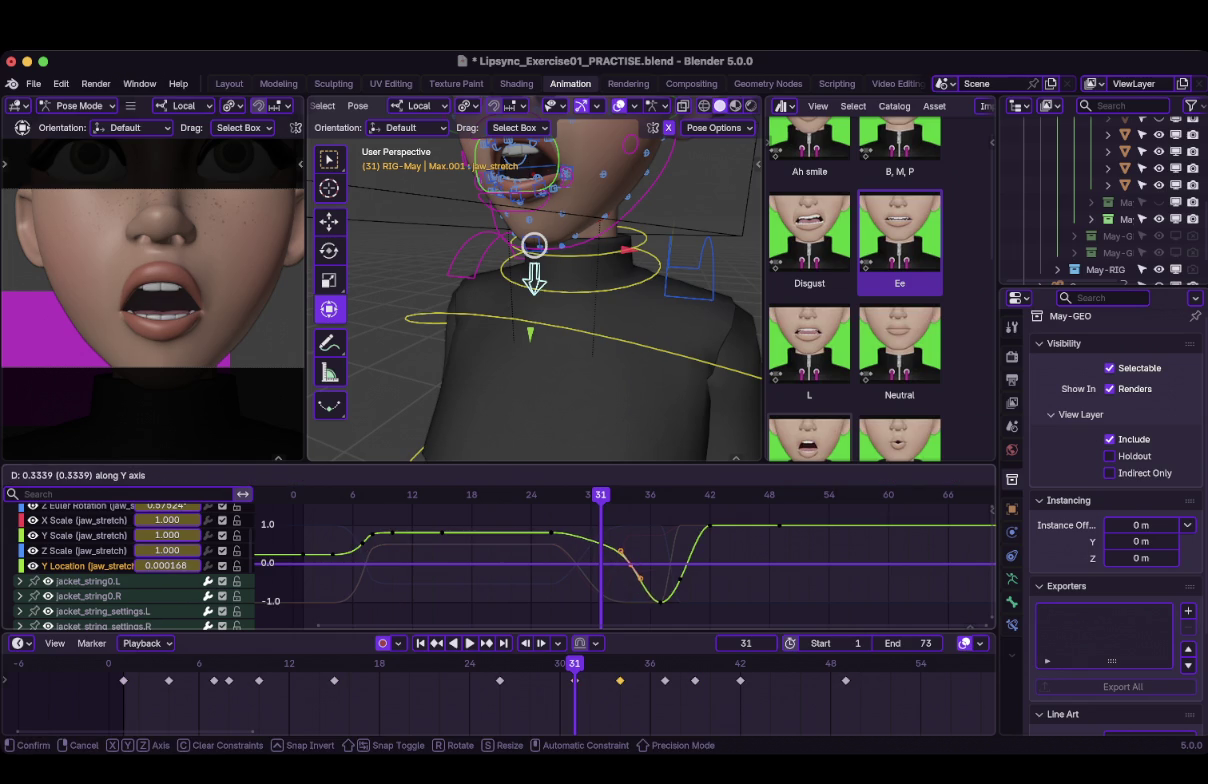
key("Return")
key("space")
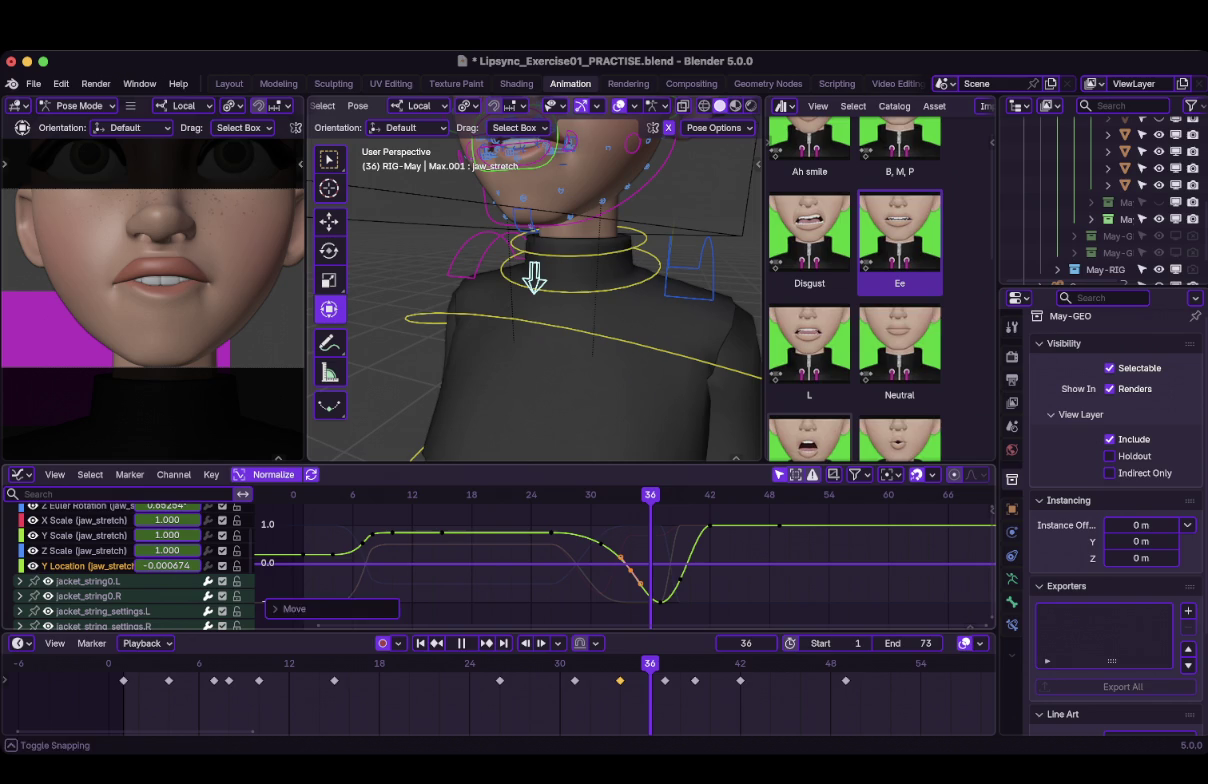
key("space")
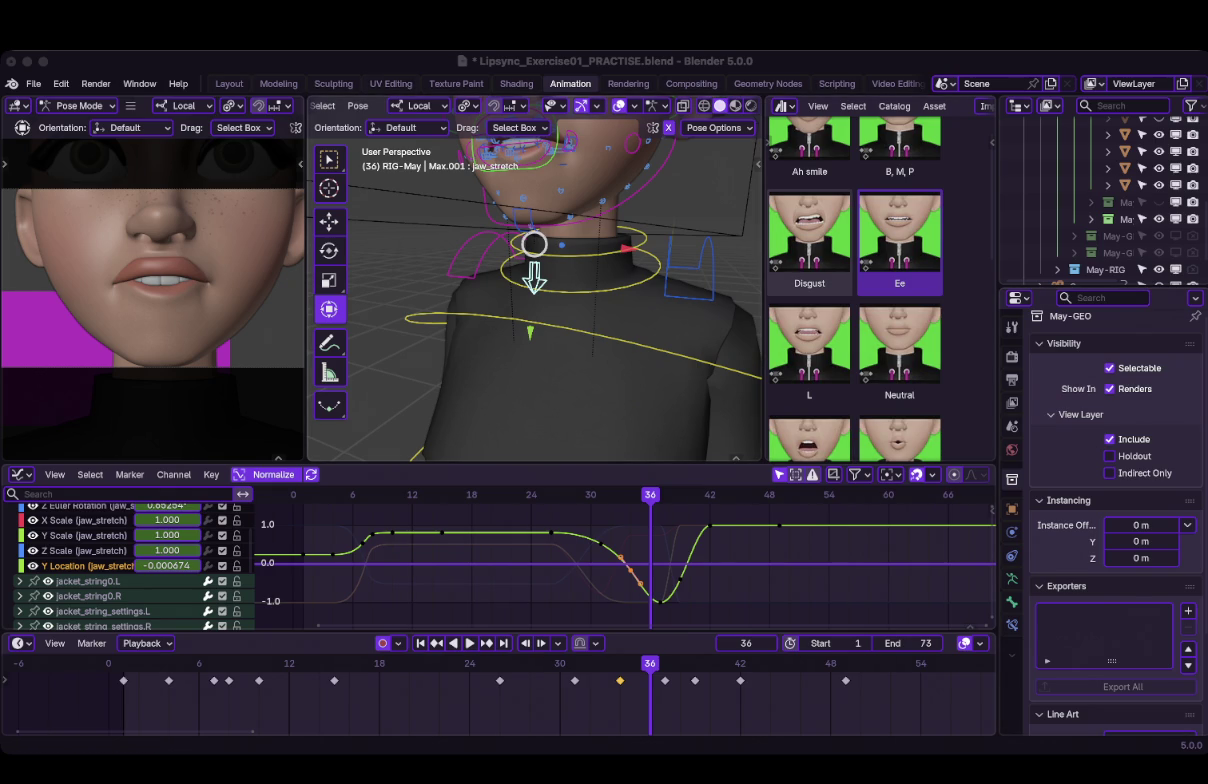
scroll(535, 300, "up", 3)
Select the mouth control and nudge it along local Z, keying it at frame 36.
left_click(600, 295)
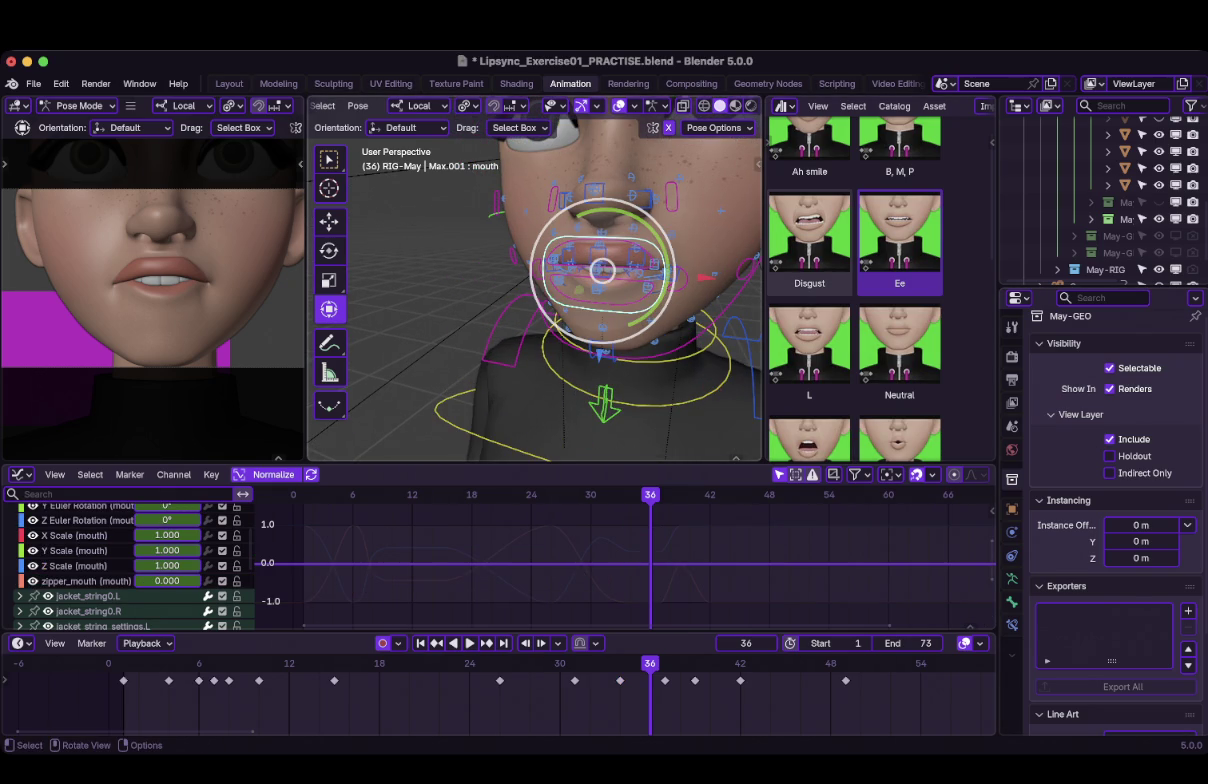
left_click_drag(600, 275, 598, 274)
middle_click_drag(598, 274, 590, 295)
key("g")
key("z")
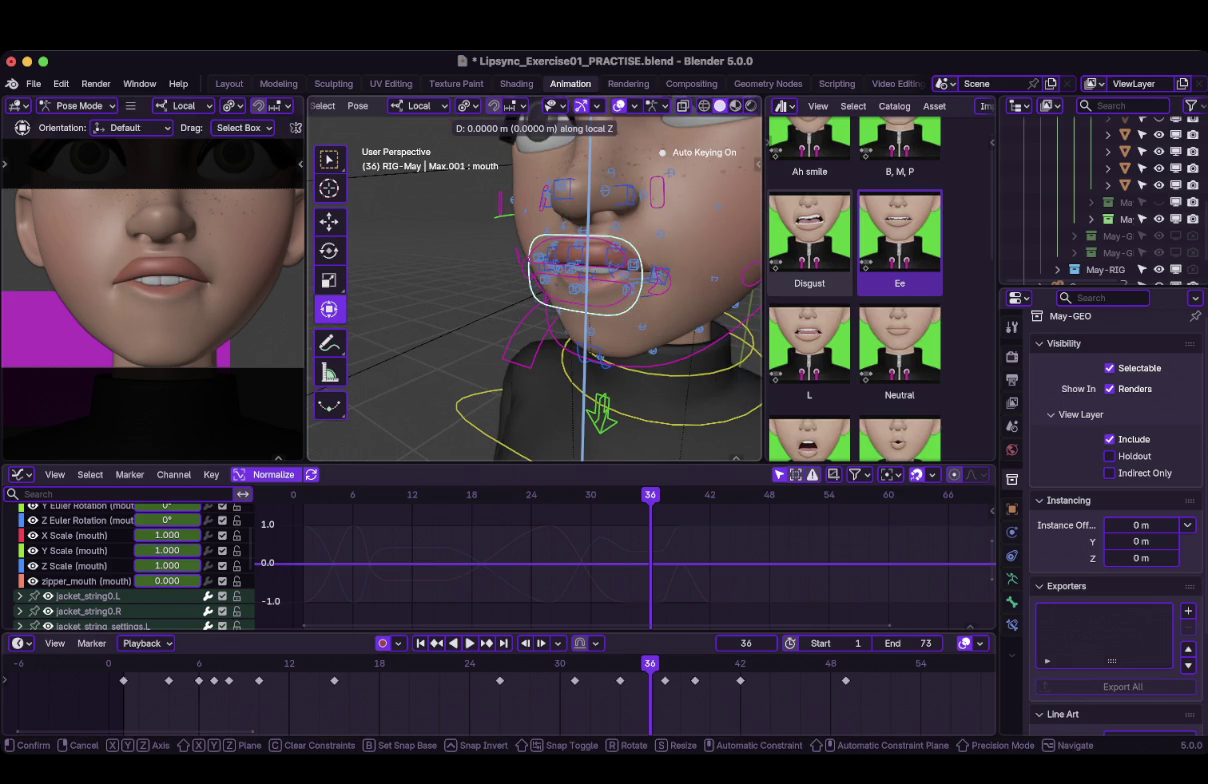
left_click(588, 272)
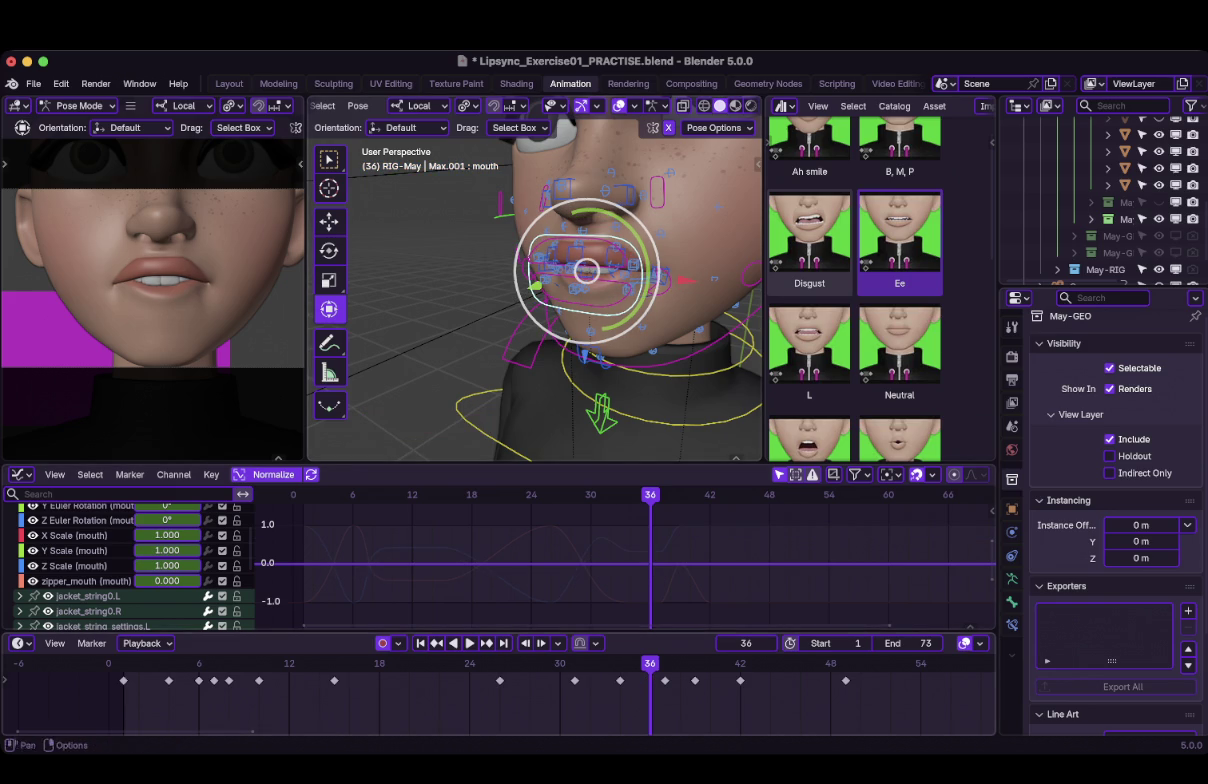
Nudge the mouth along local Z at frame 34, then advance to the frame-37 keyframe.
key("shift+ctrl+space")
key("space")
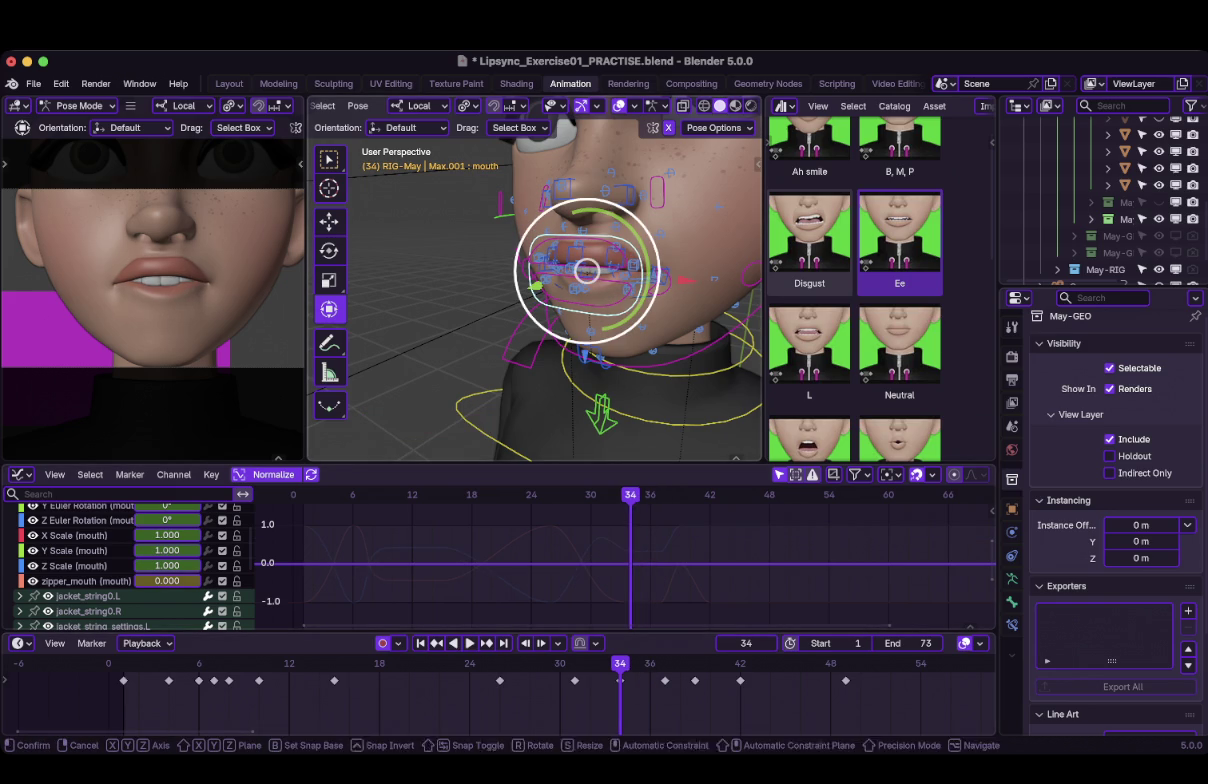
key("g")
key("z")
key("Return")
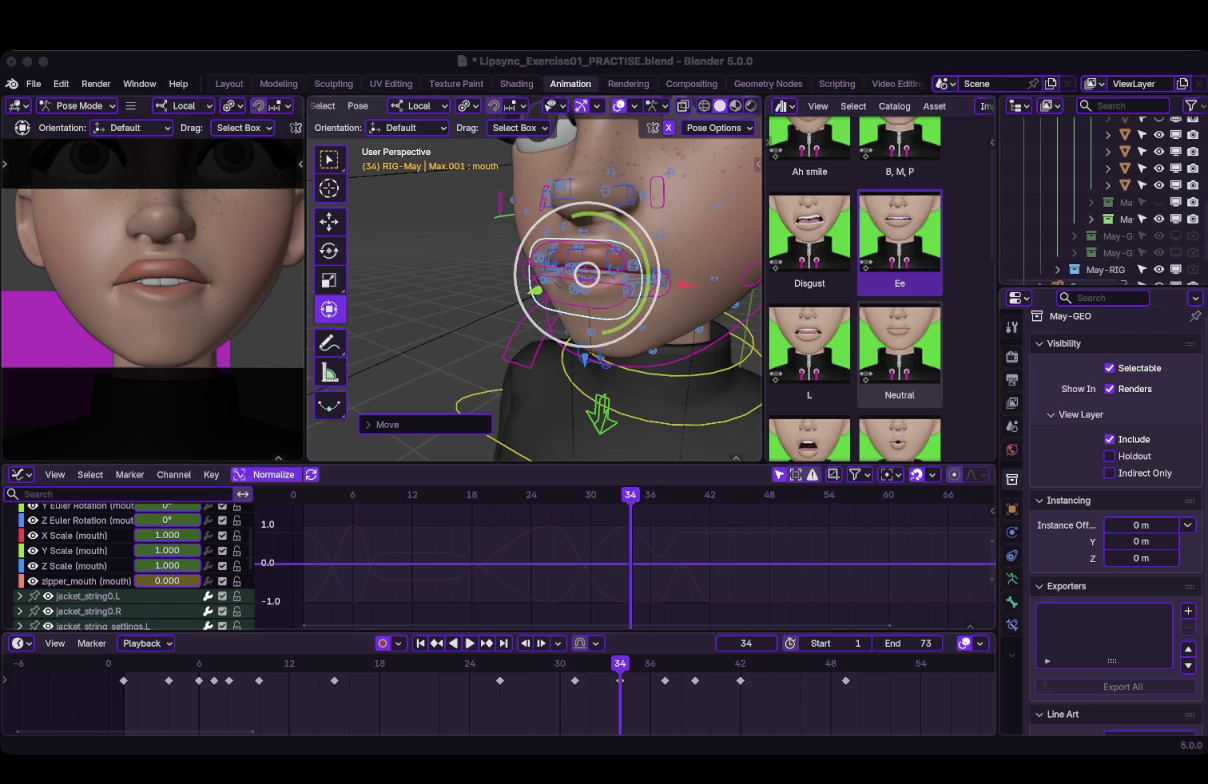
key("Up")
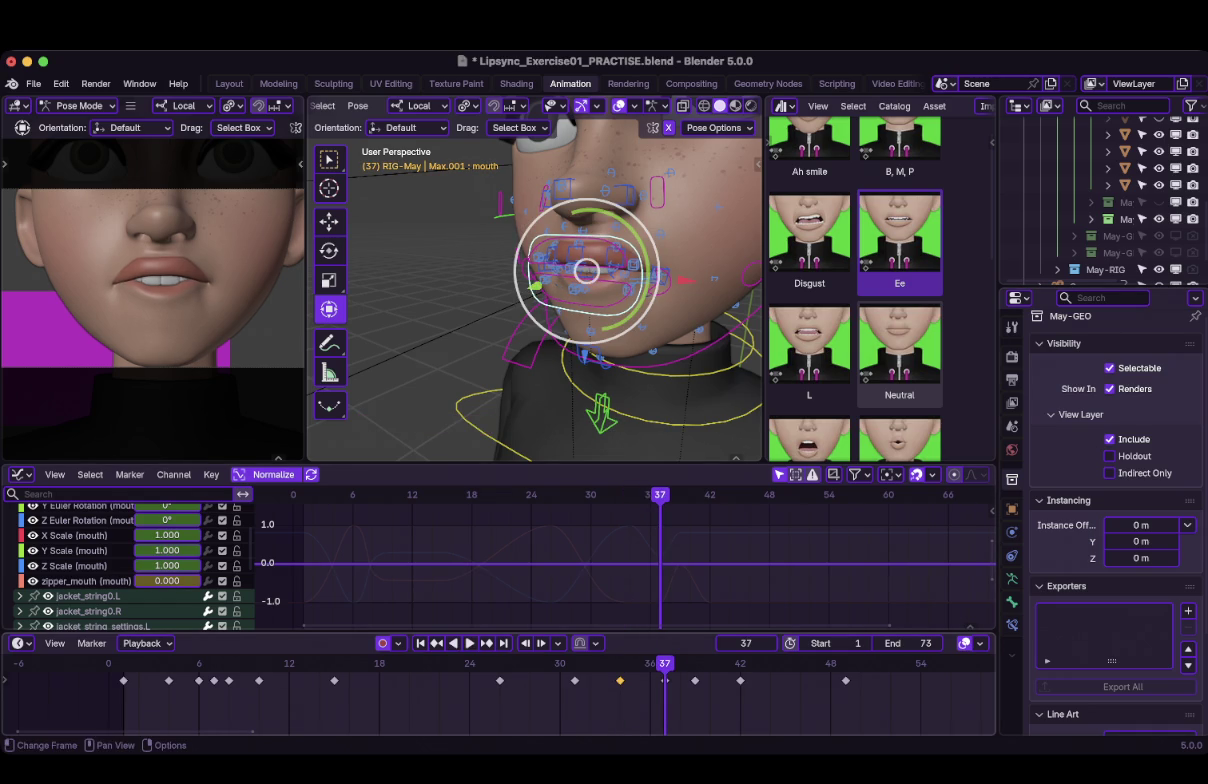
middle_click_drag(535, 300, 600, 285)
Shift the right cheek control slightly, viewed from a three-quarter angle.
left_click(560, 240)
middle_click_drag(560, 240, 520, 260)
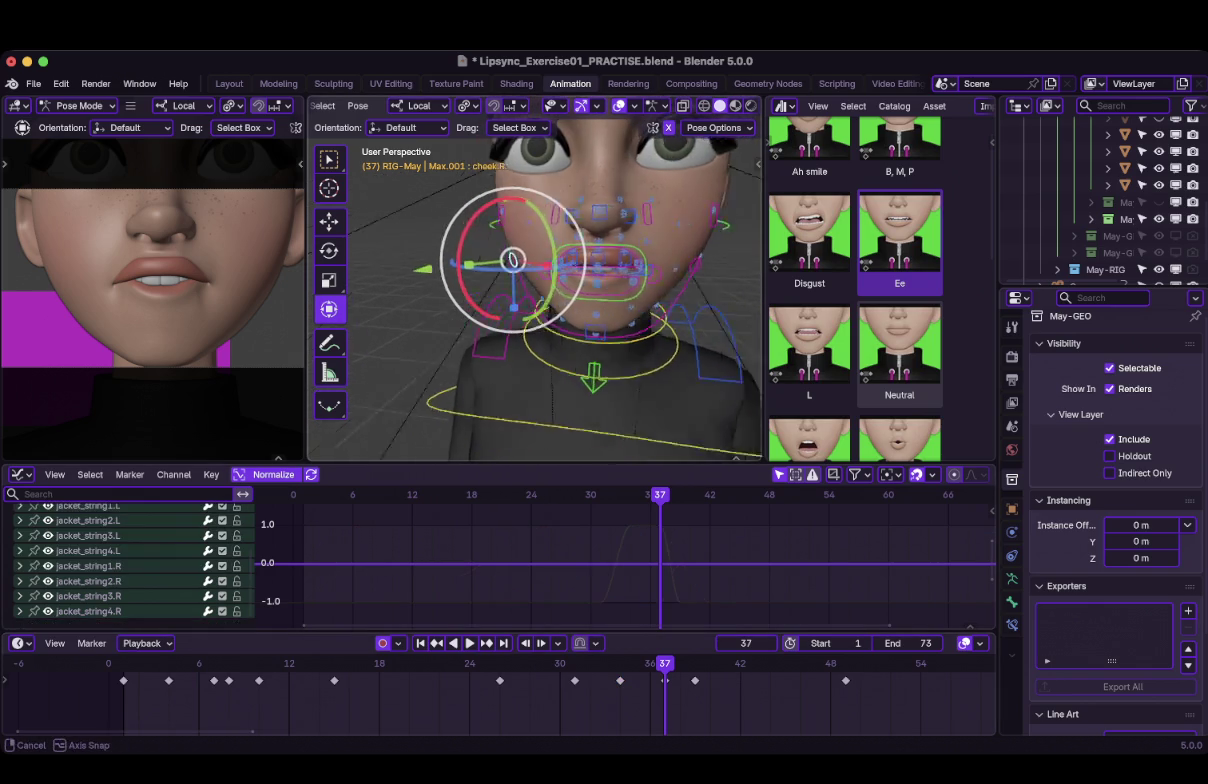
key("g")
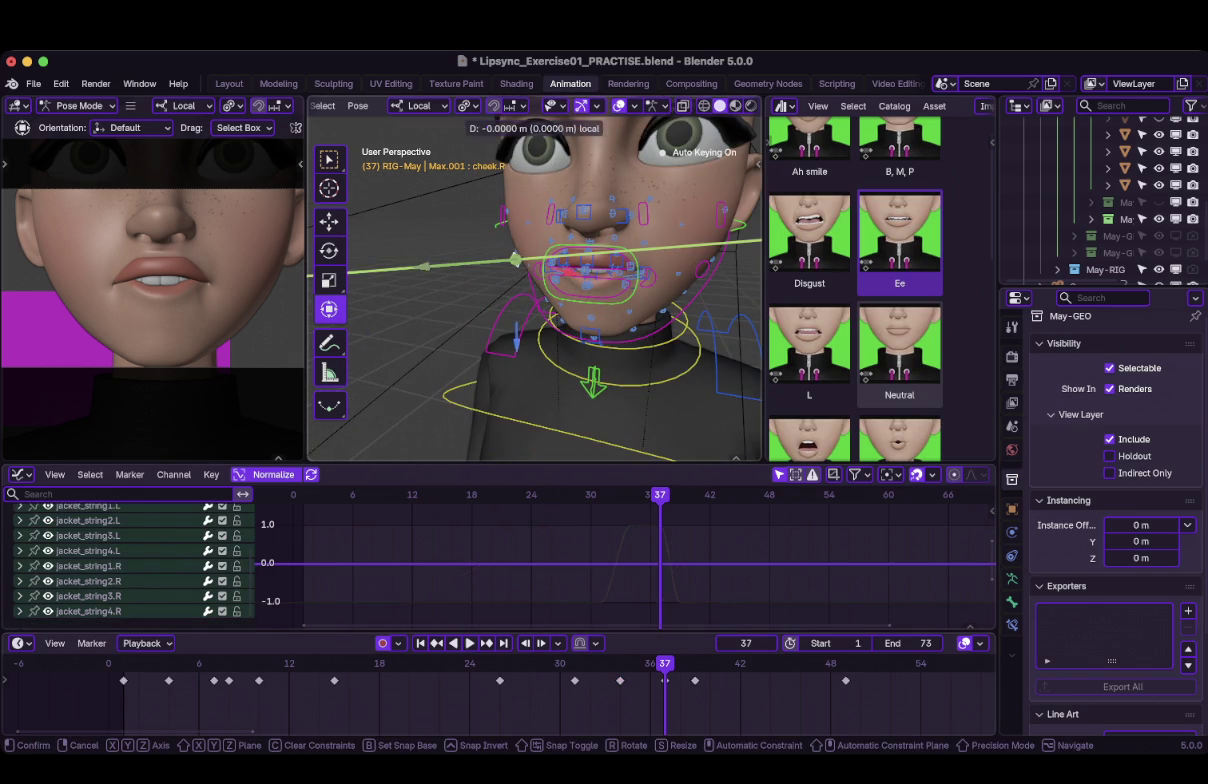
key("Return")
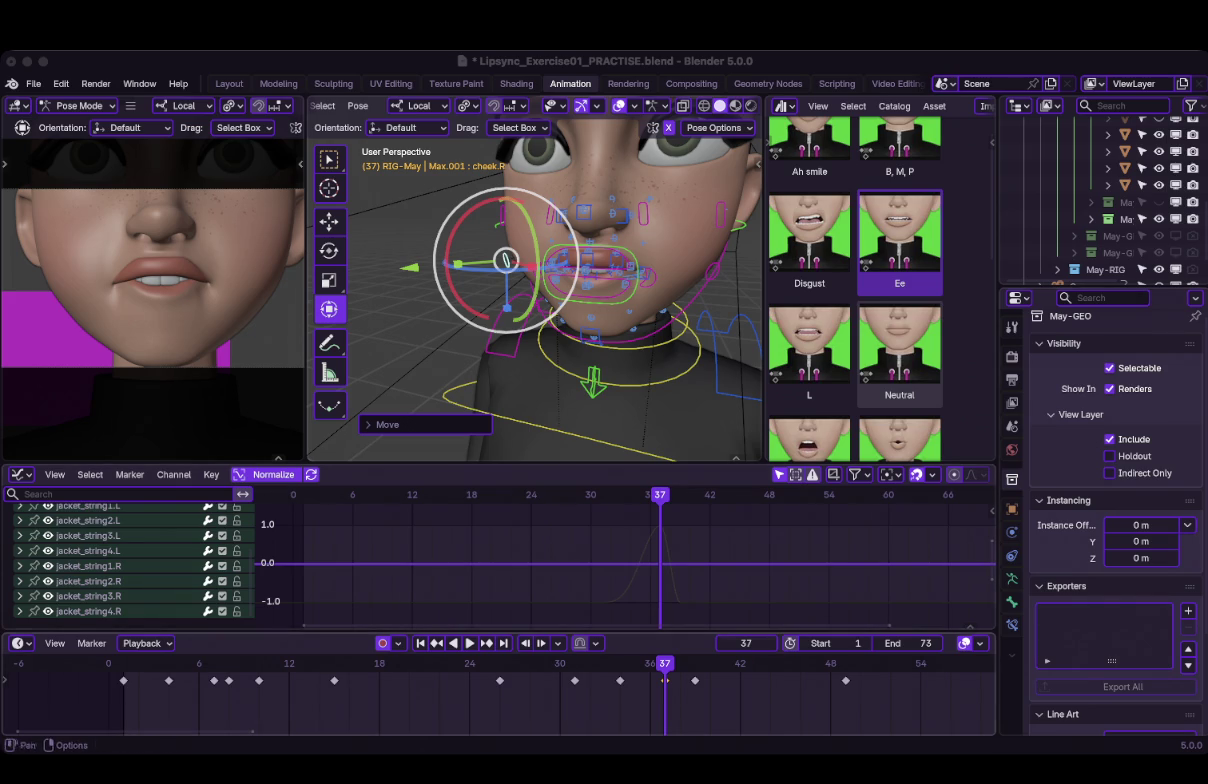
Scrub back to frame 19 and replay the lip-sync, stopping at frame 35.
left_click_drag(665, 663, 395, 663)
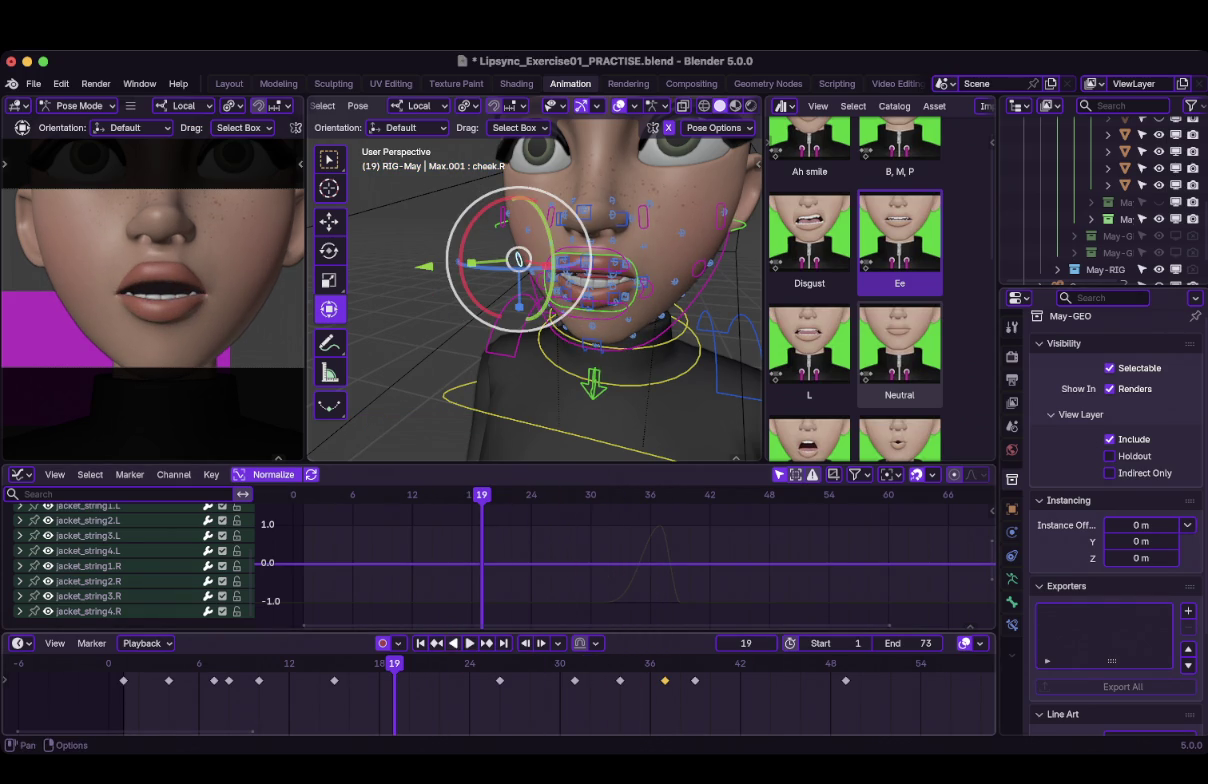
left_click(462, 643)
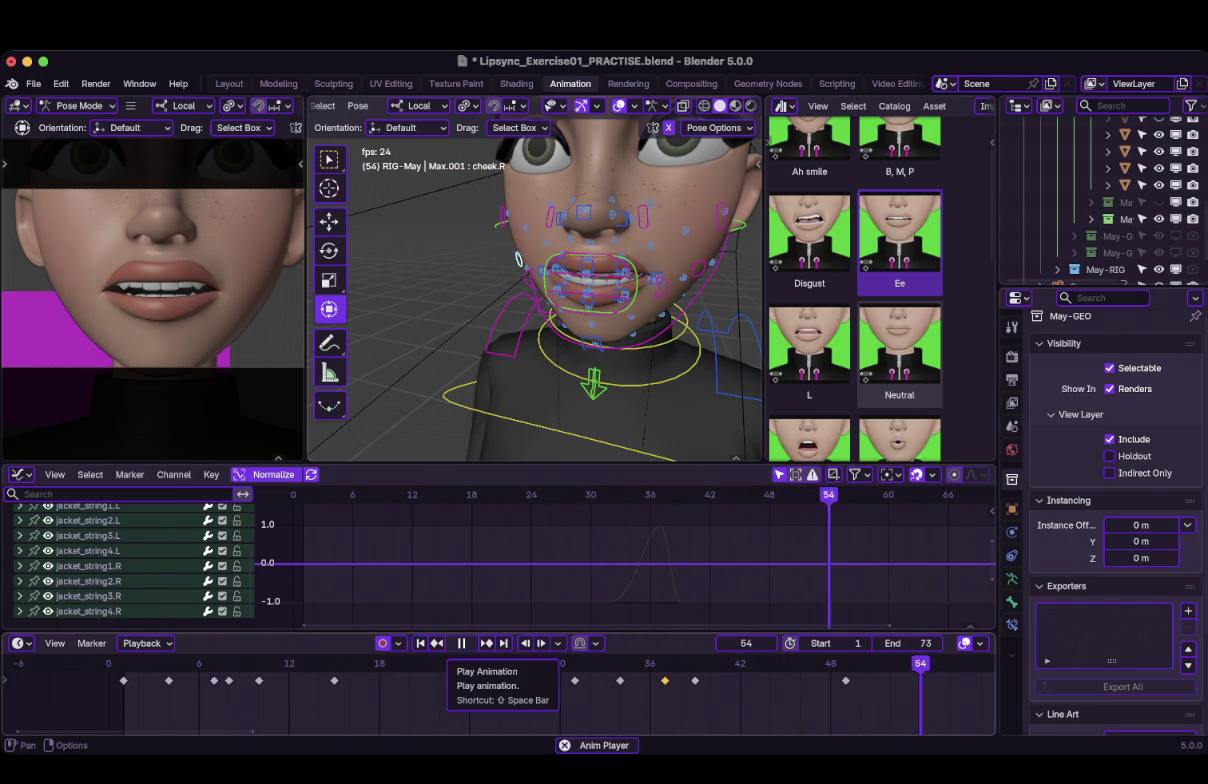
left_click(597, 663)
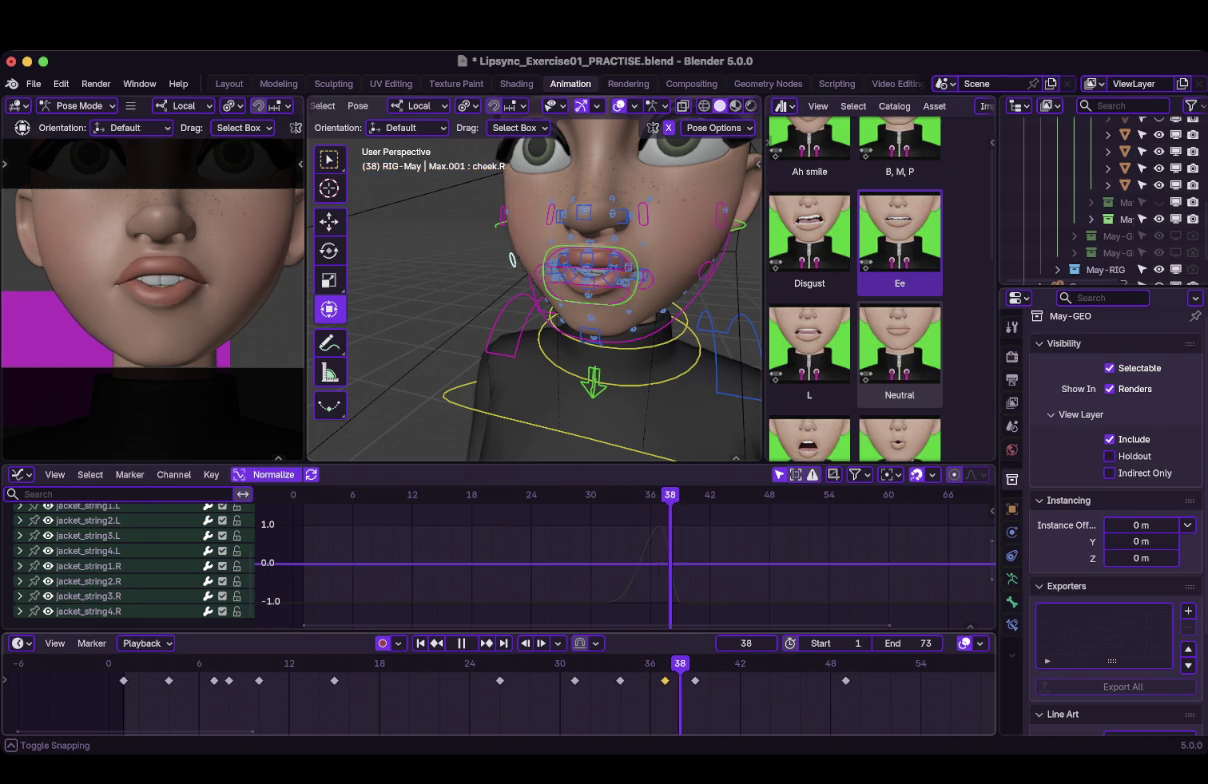
key("space")
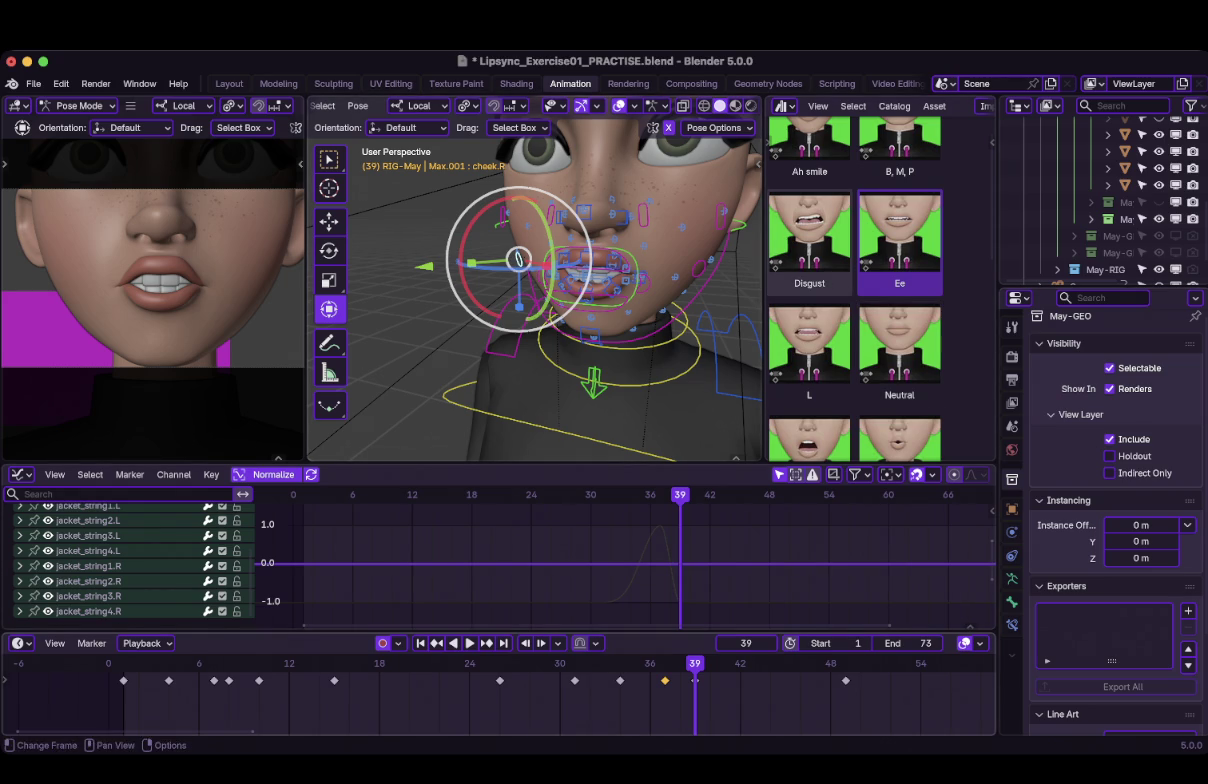
key("ctrl+shift+space")
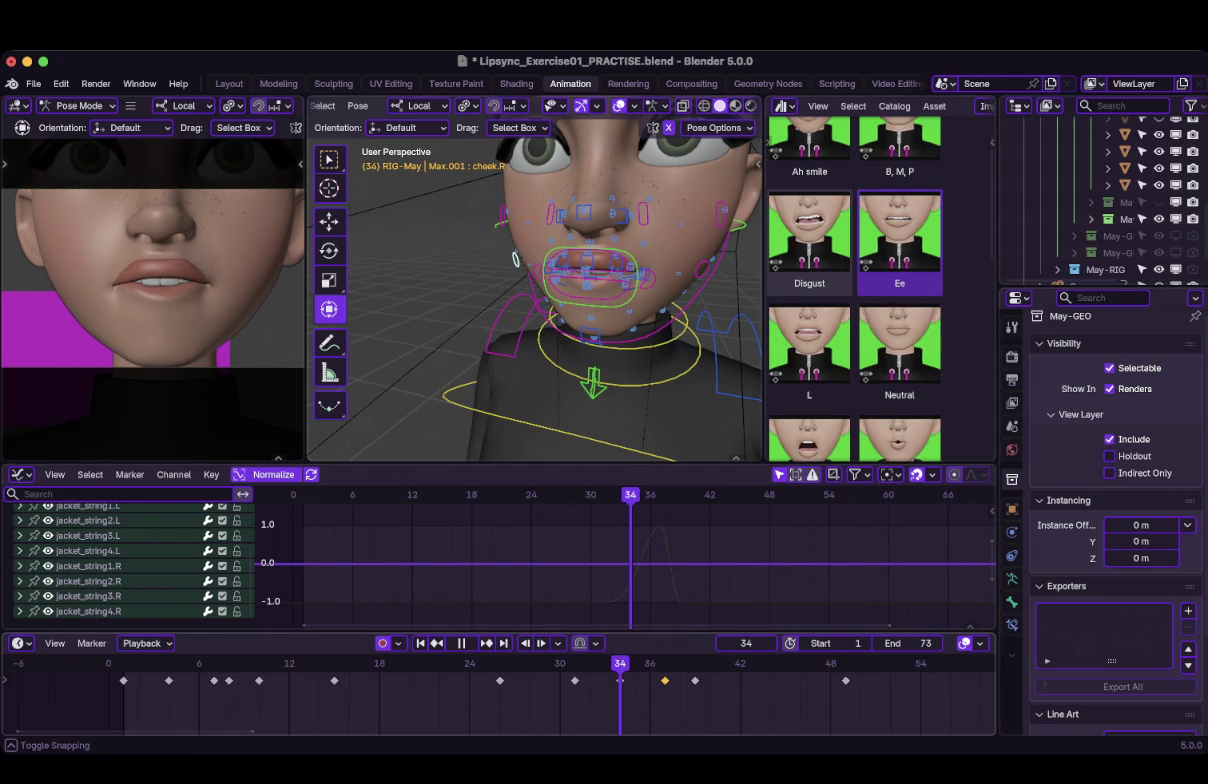
key("space")
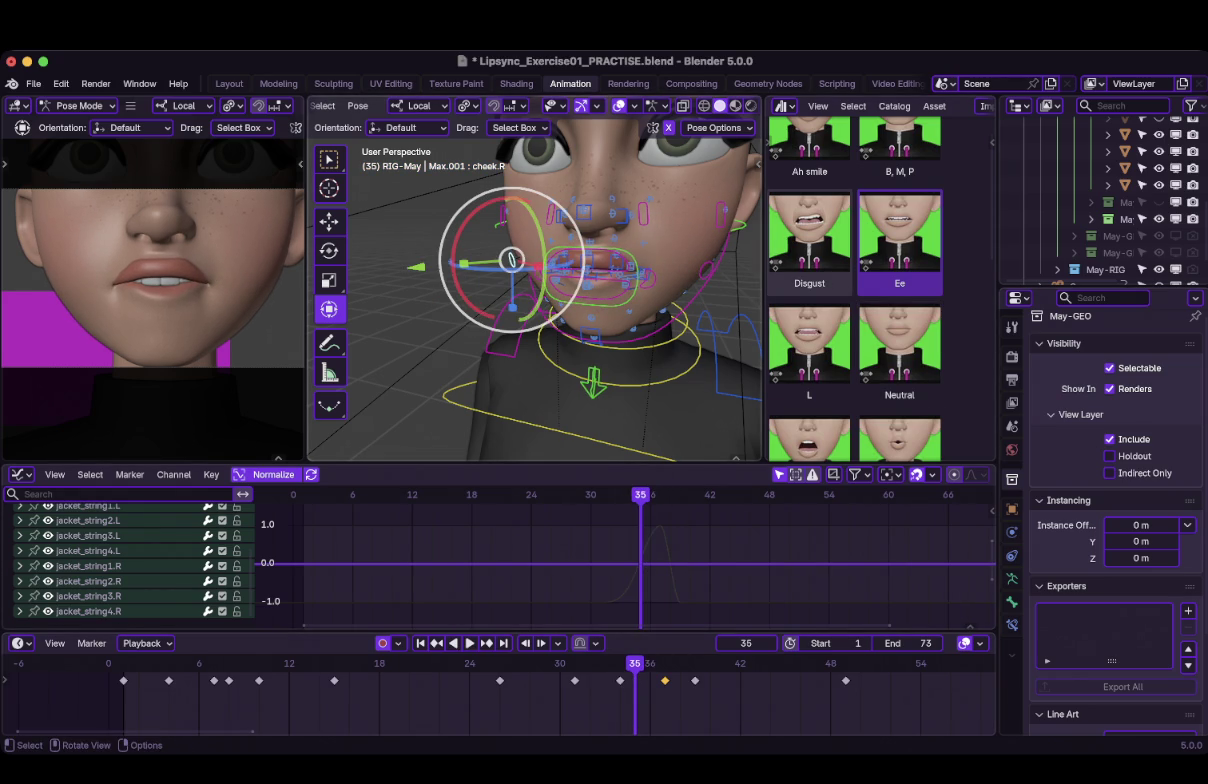
Key all face rig controls at frame 35, then shift that key to frame 34.
key("a")
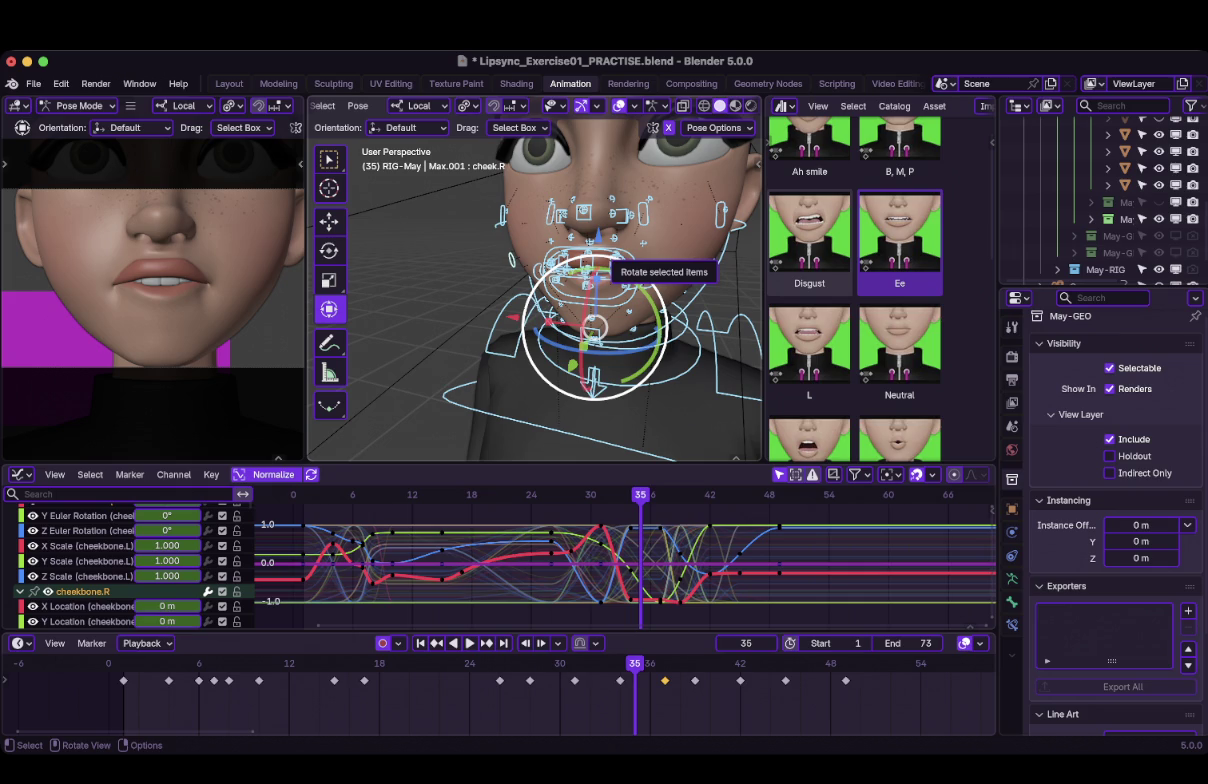
key("i")
key("g")
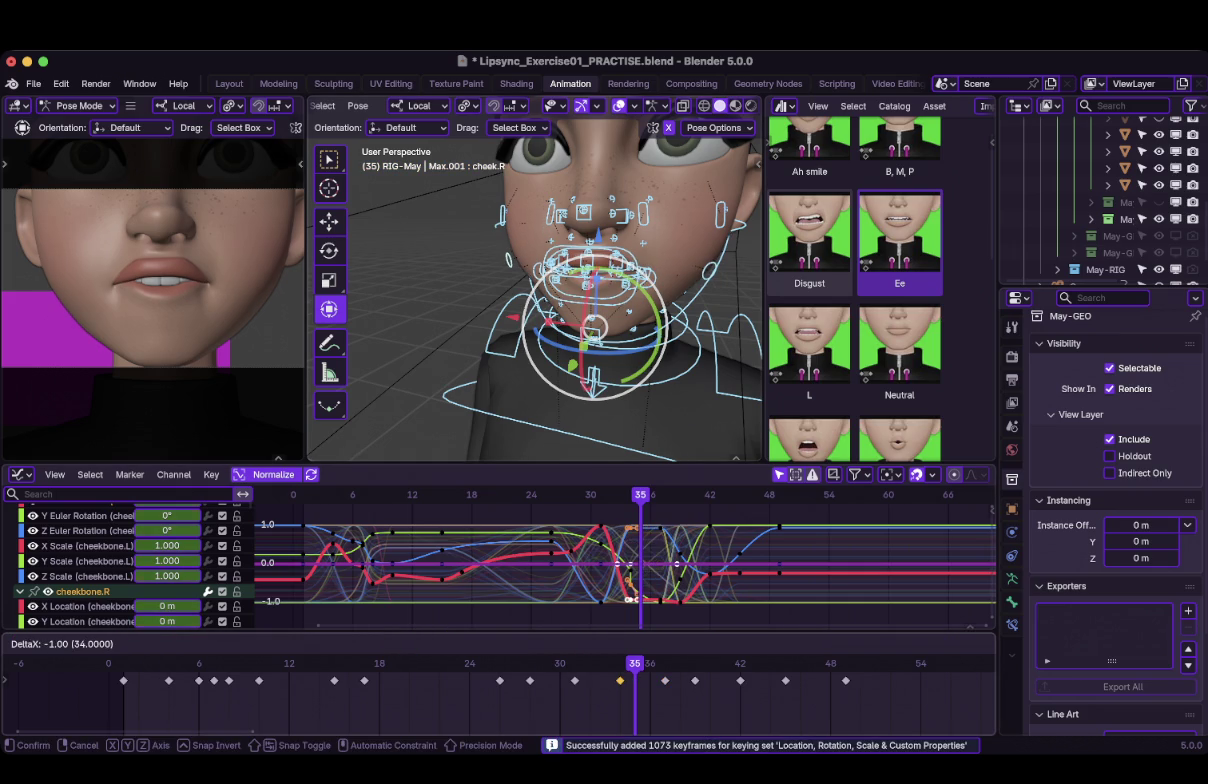
key("Return")
Replay the animation and scrub back to frame 36 to review the change.
key("space")
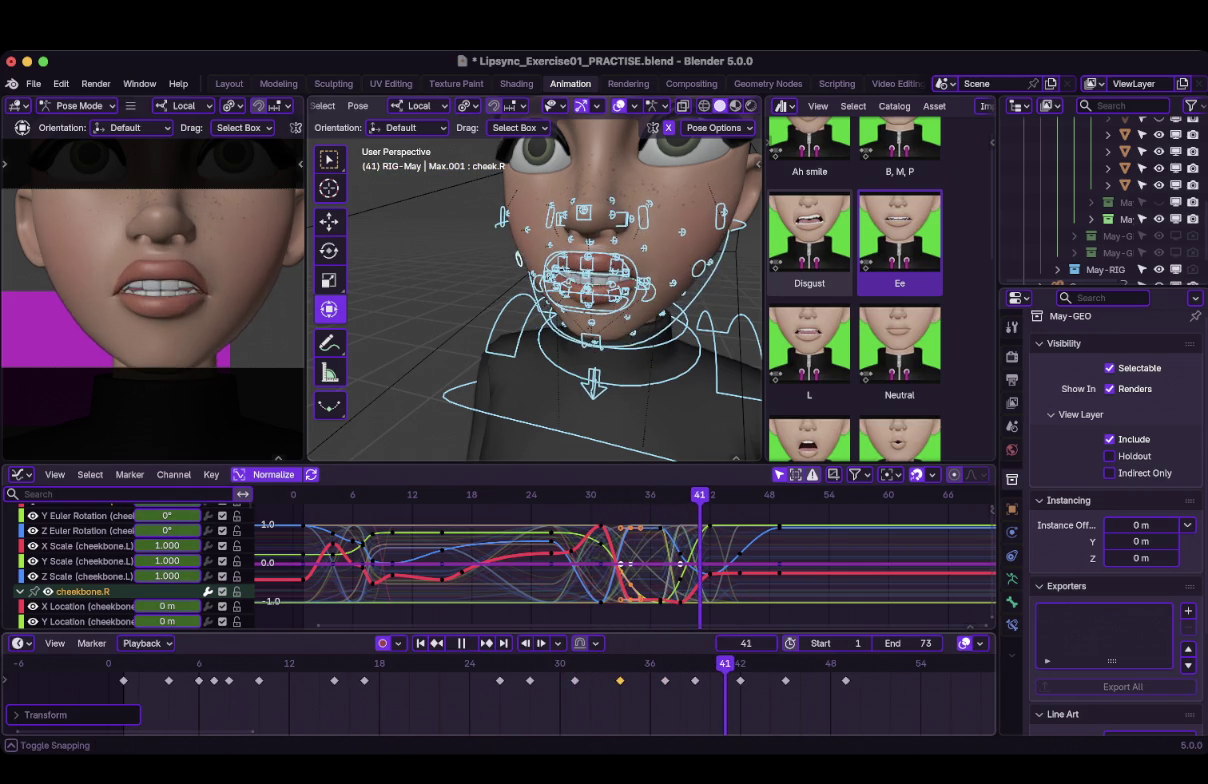
key("space")
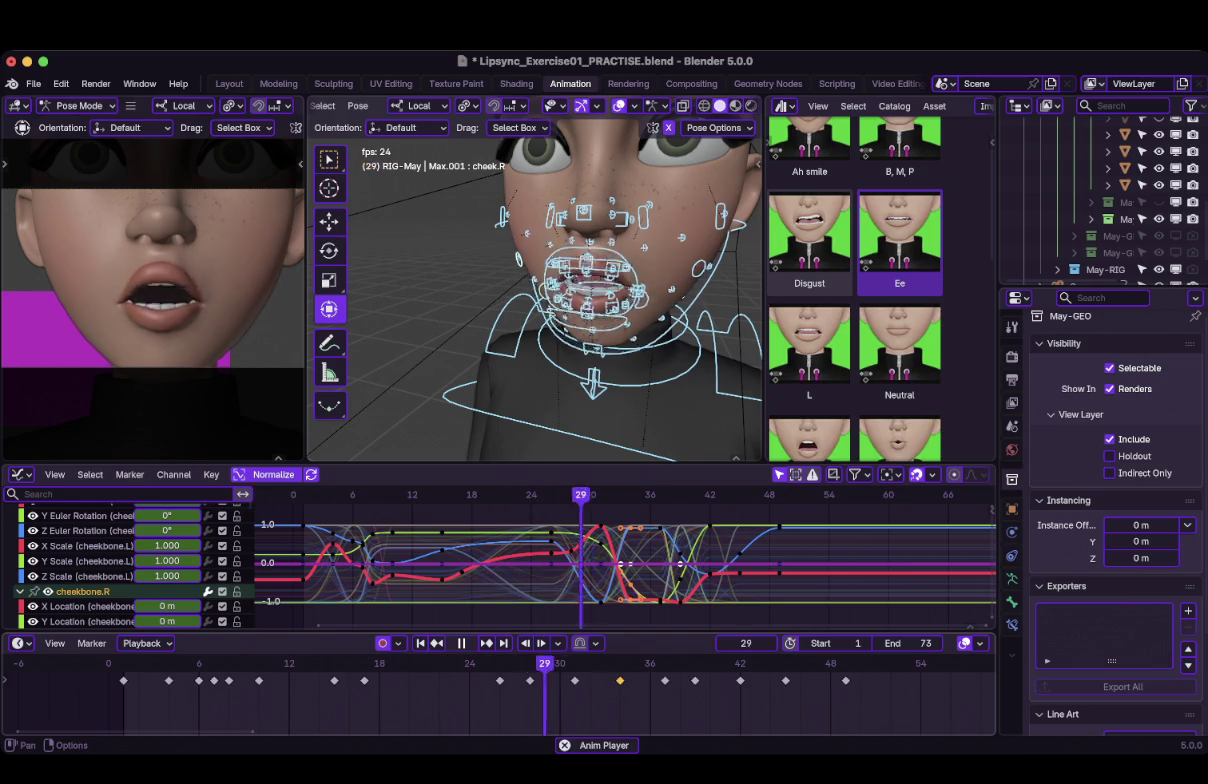
mouse_move(965, 665)
left_mouse_down()
mouse_move(650, 665)
mouse_move(695, 665)
left_mouse_up()
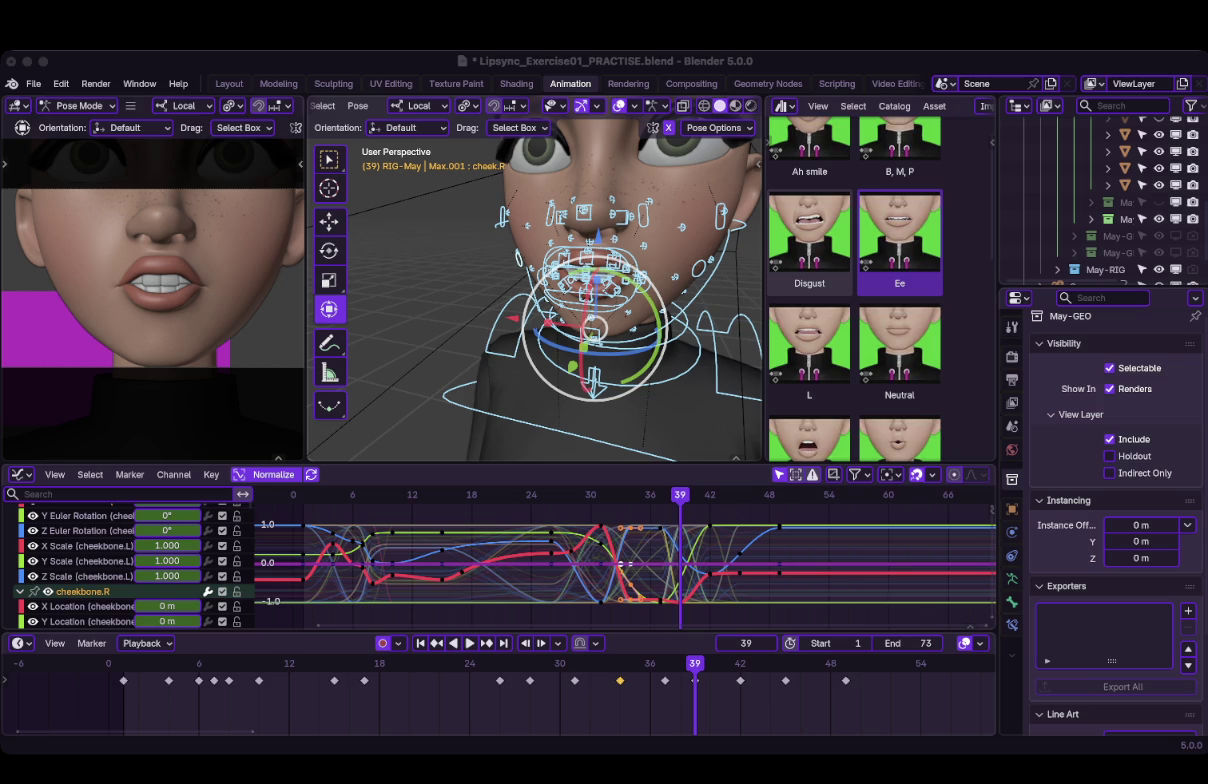
key("shift+ctrl+space")
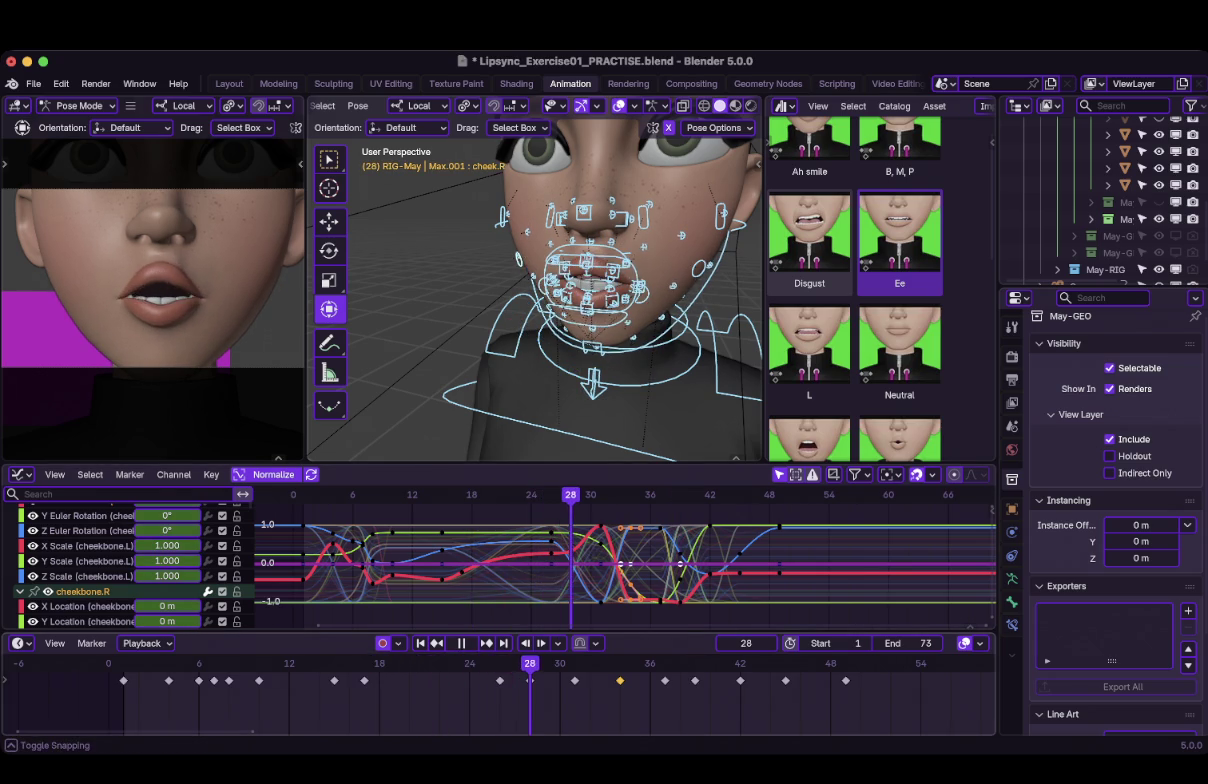
key("Escape")
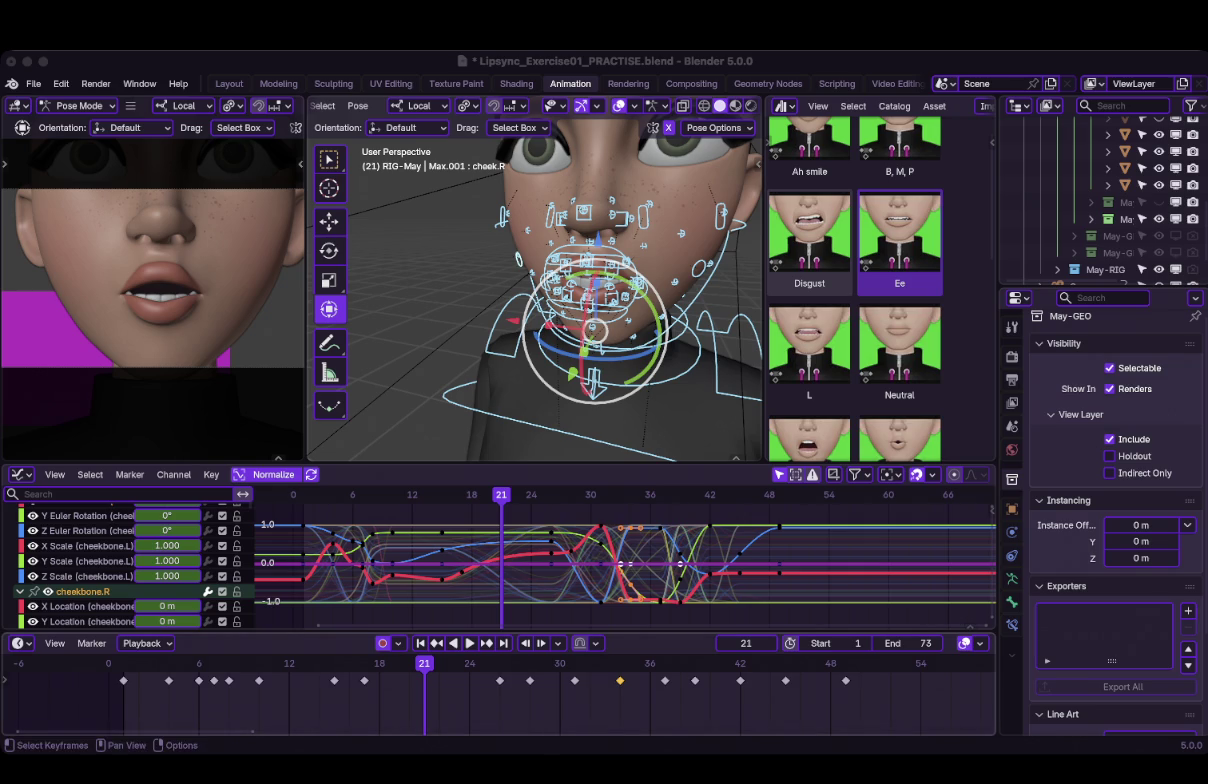
Play the lip-sync and stop at frame 42.
key("space")
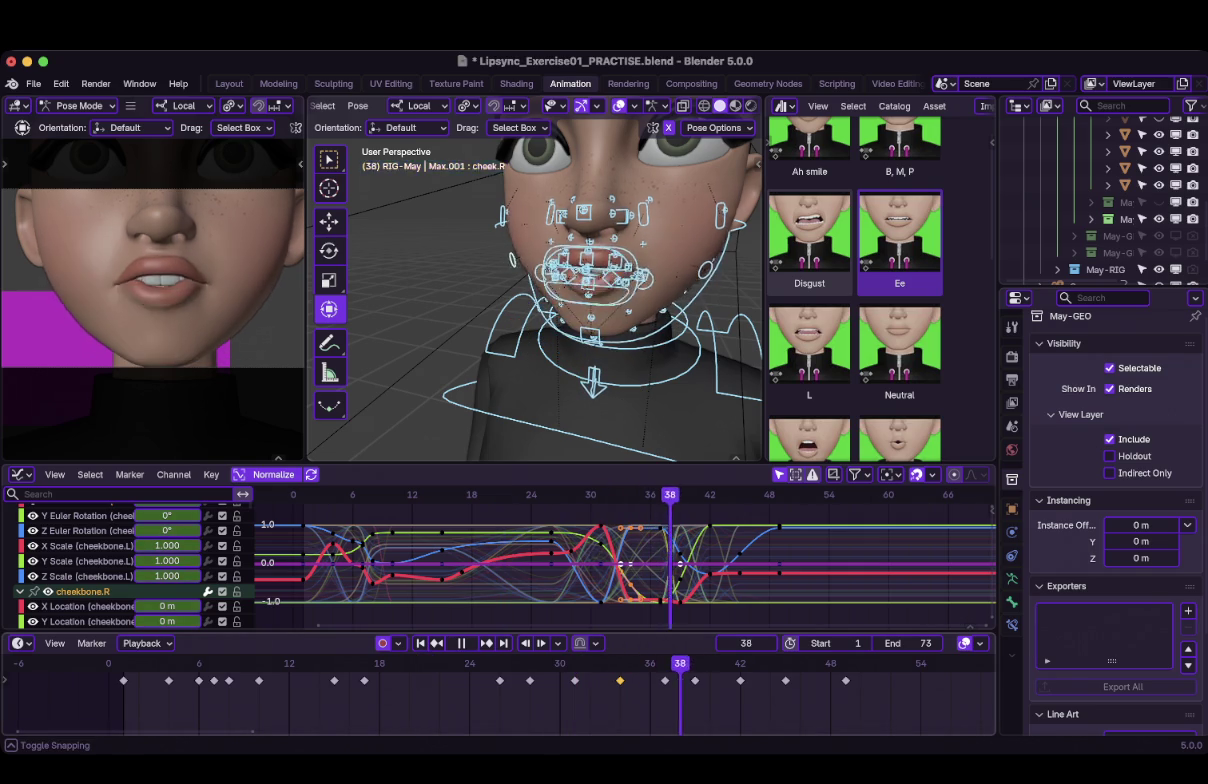
key("space")
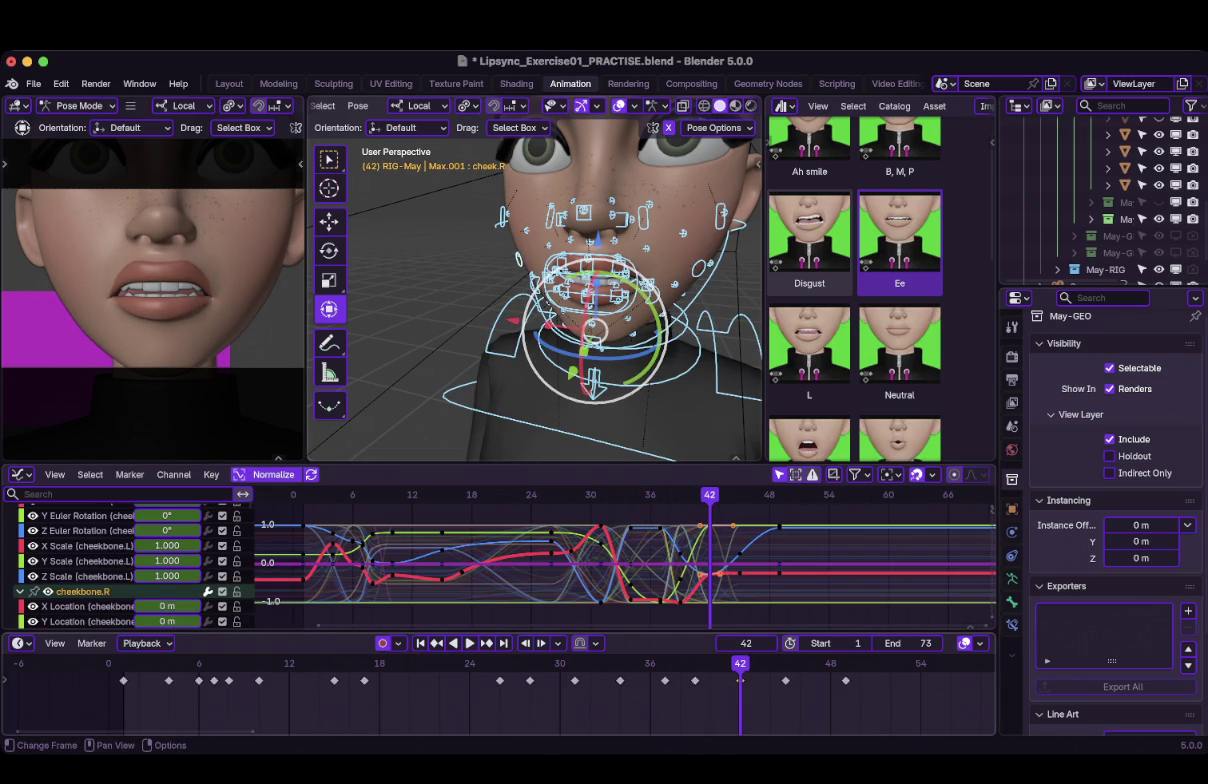
key("super+Tab")
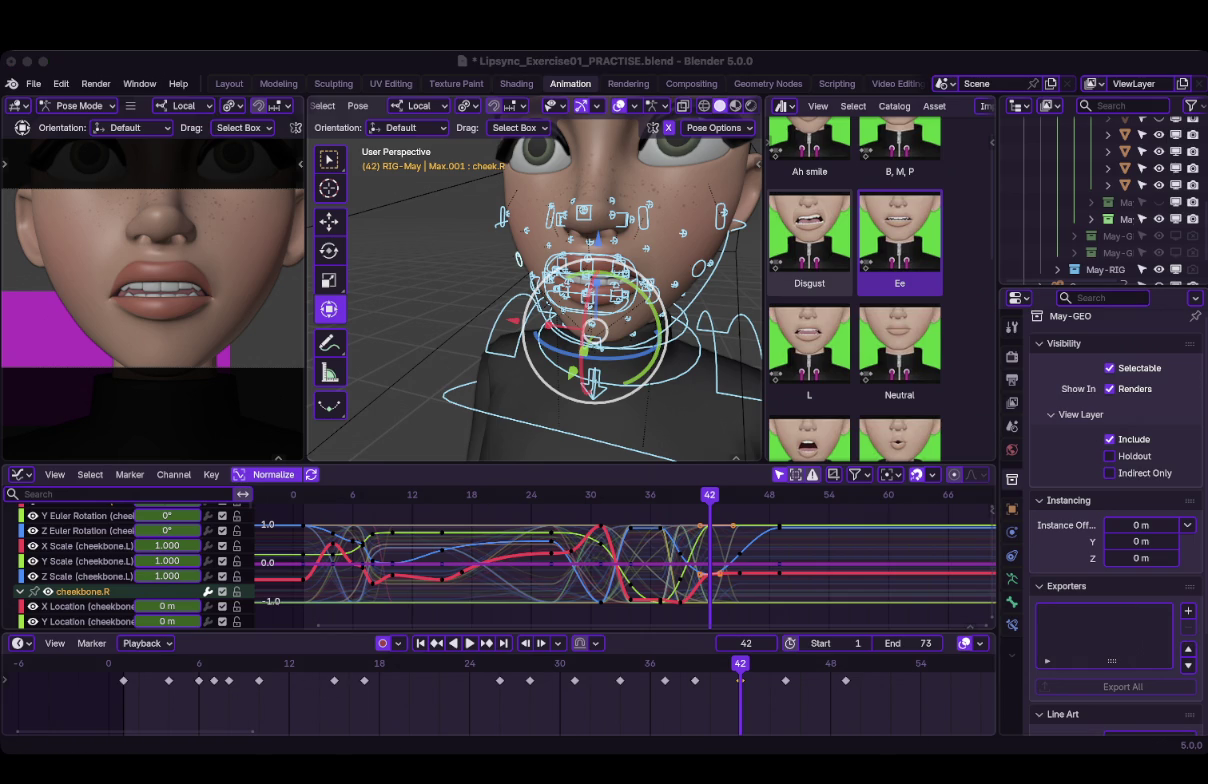
Paste the copied keyframes at frame 50, just after frame 49, and resume playback.
left_click(845, 663)
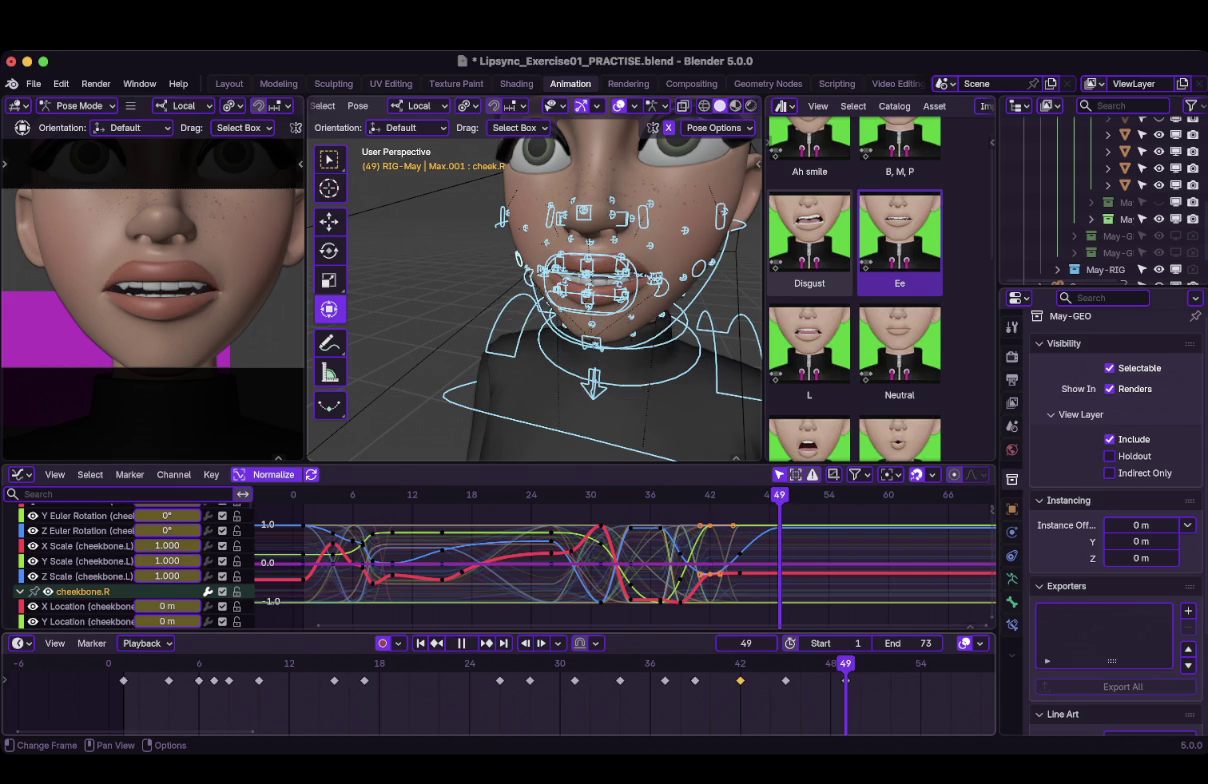
key("space")
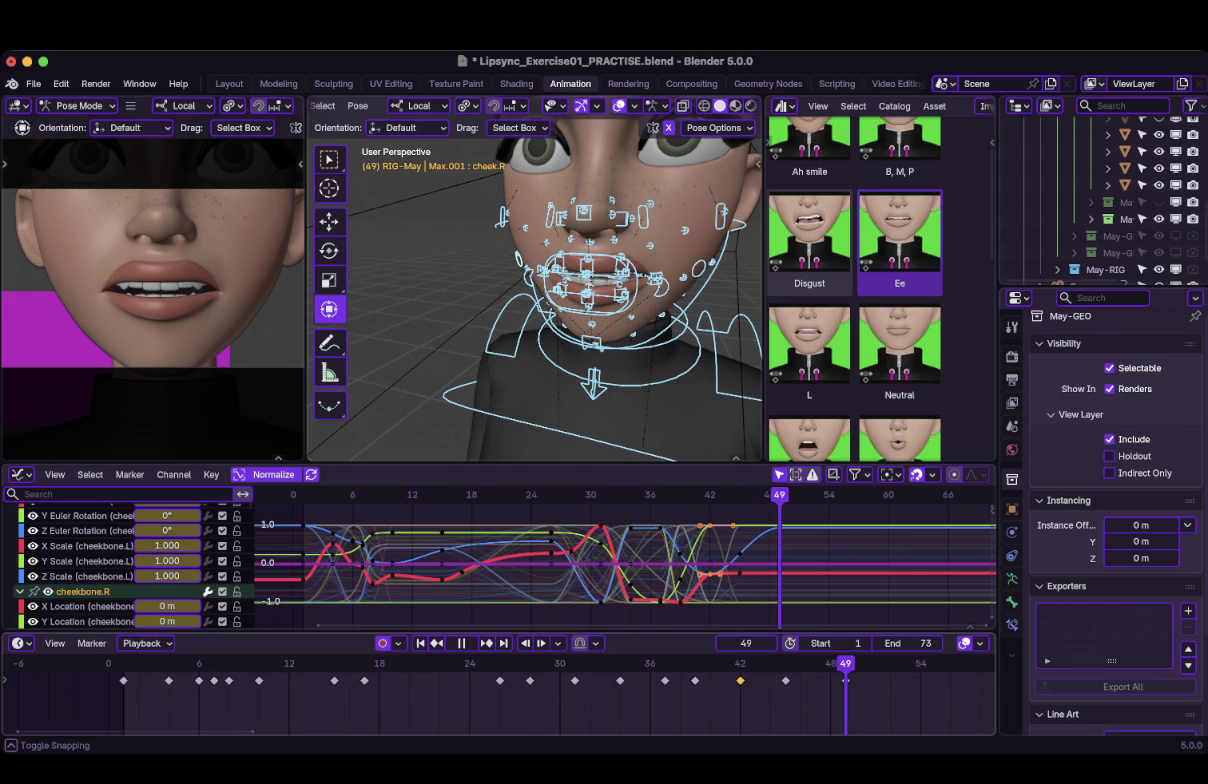
key("space")
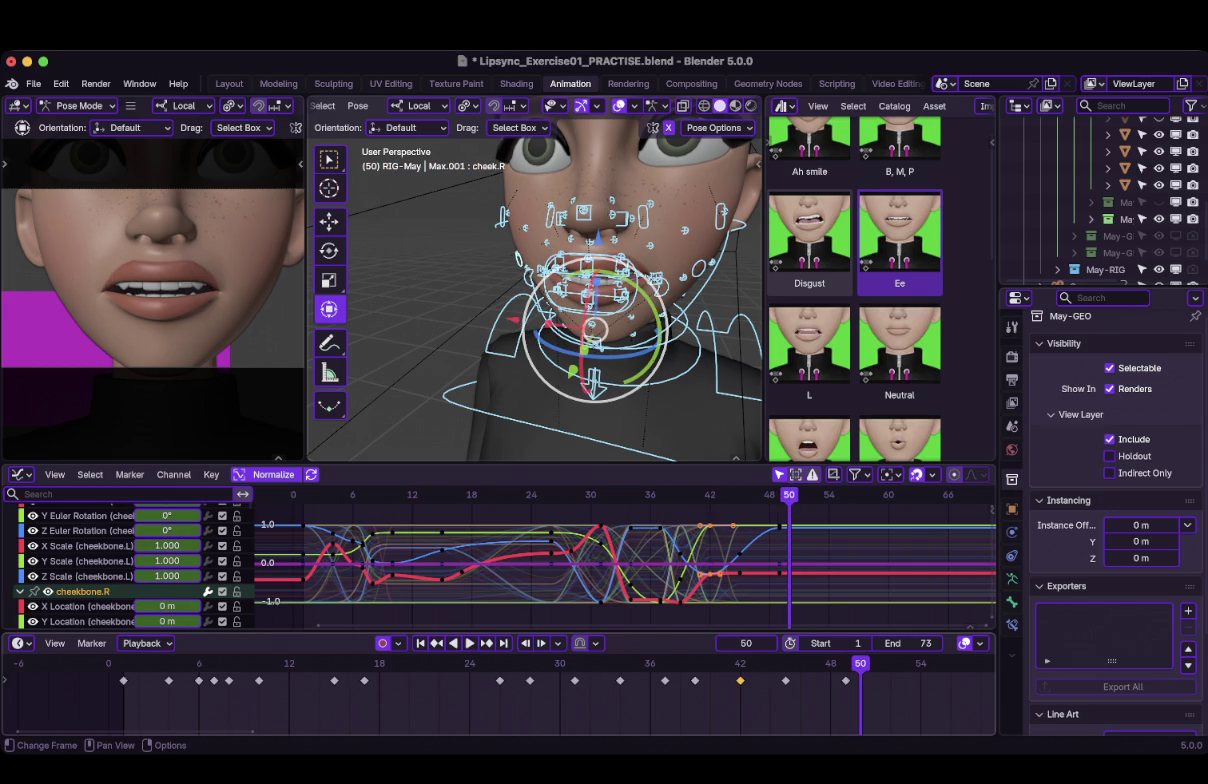
key("ctrl+v")
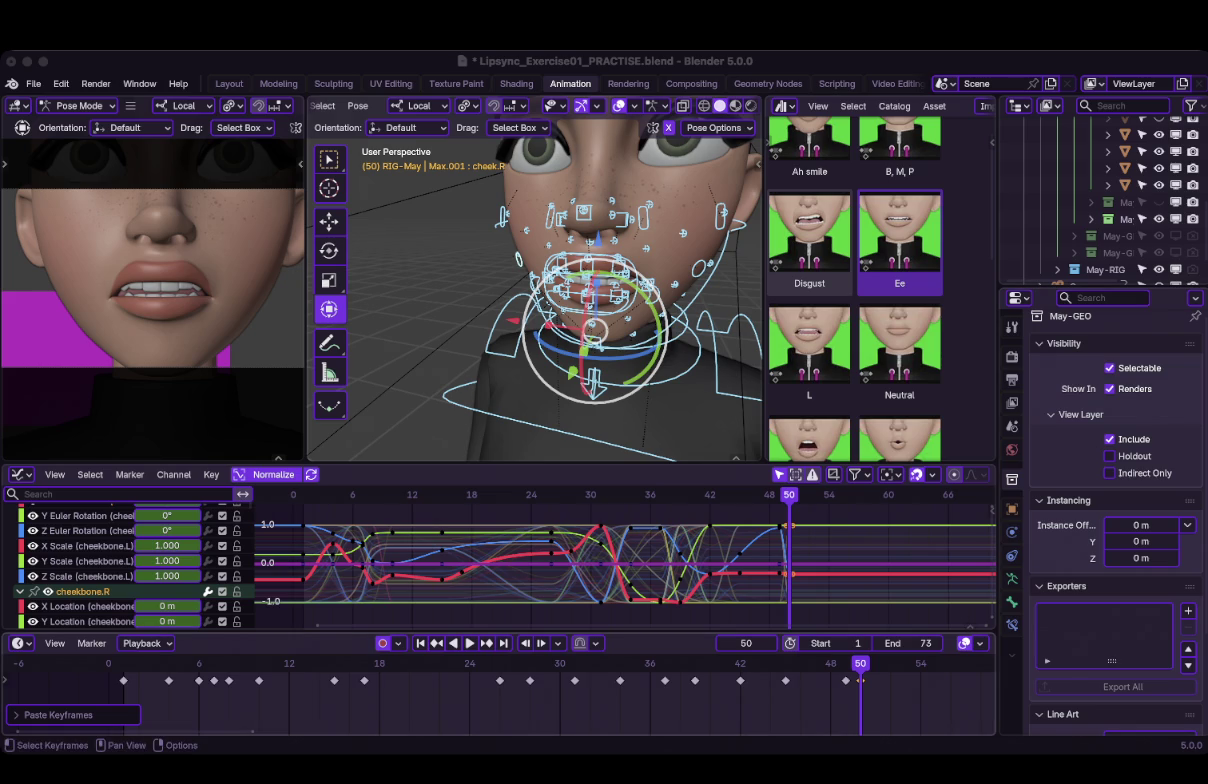
key("shift+Tab")
key("space")
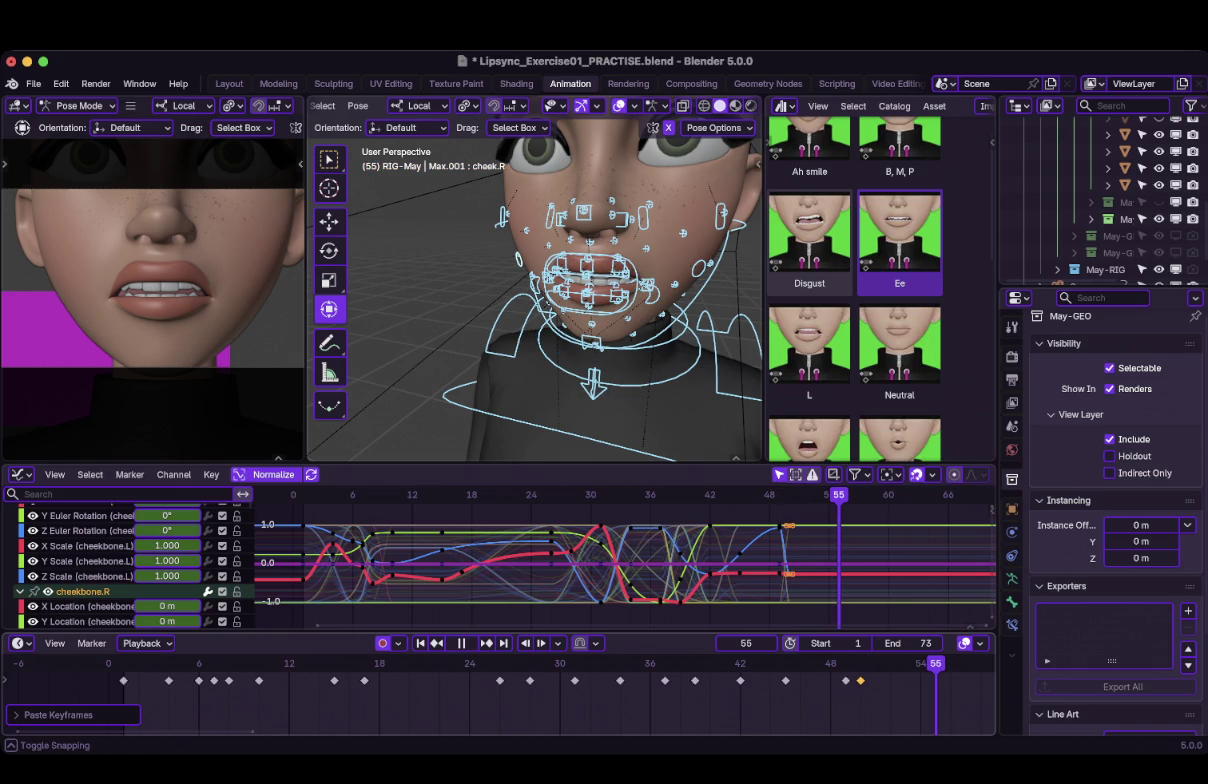
Move the key near frame 49 to frame 55.
key("space")
key("g")
key("Return")
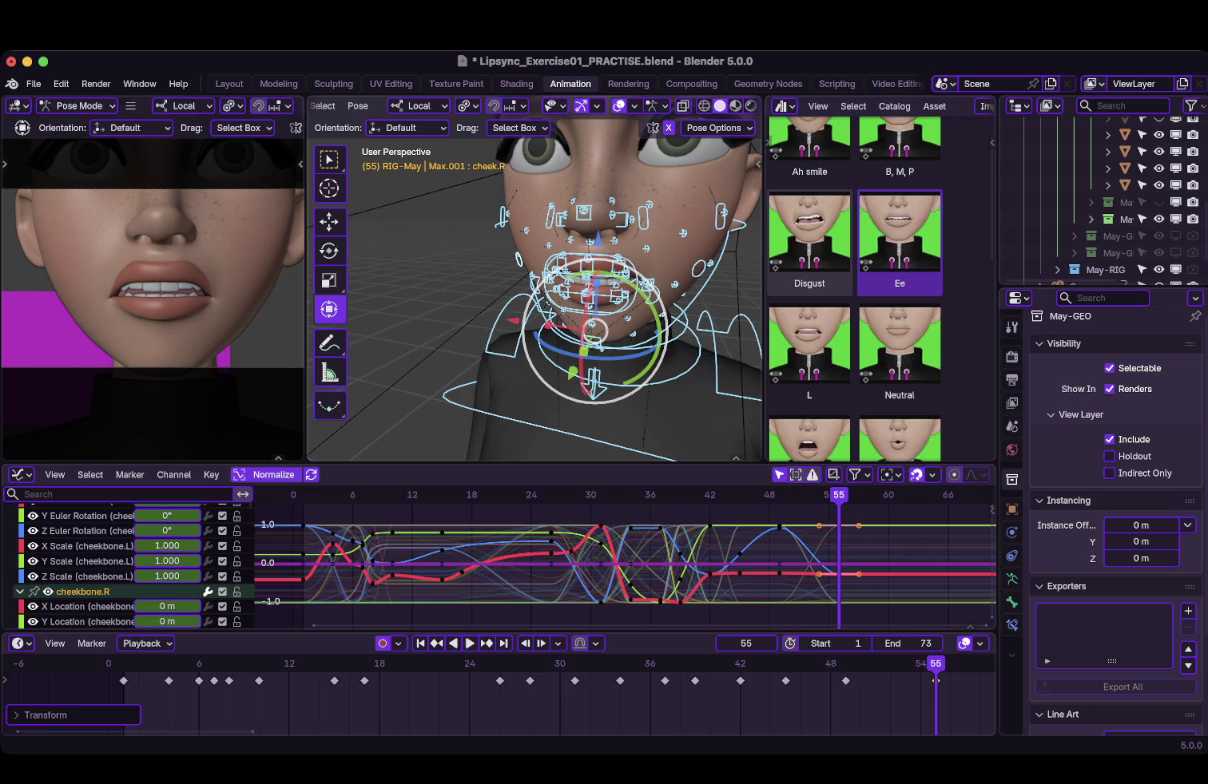
scroll(45, 690, "down", 2)
scroll(45, 690, "down", 1)
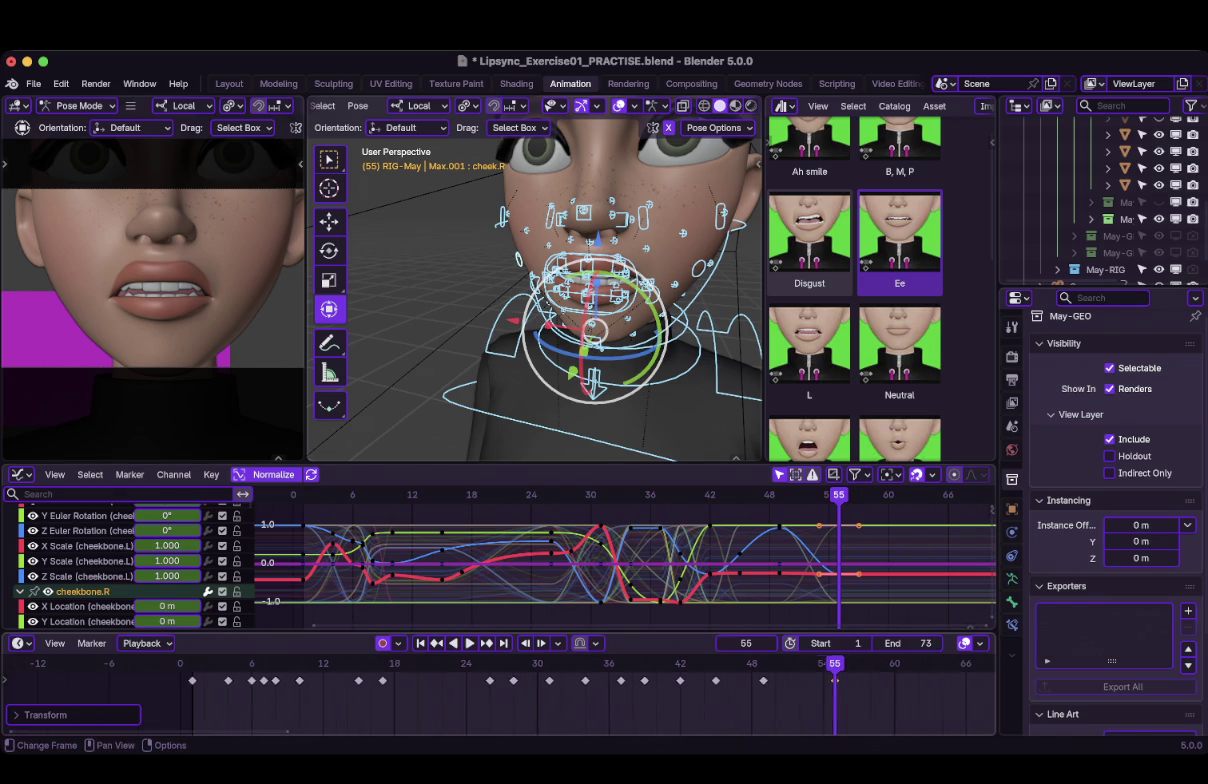
scroll(45, 690, "down", 2)
scroll(747, 680, "up", 1)
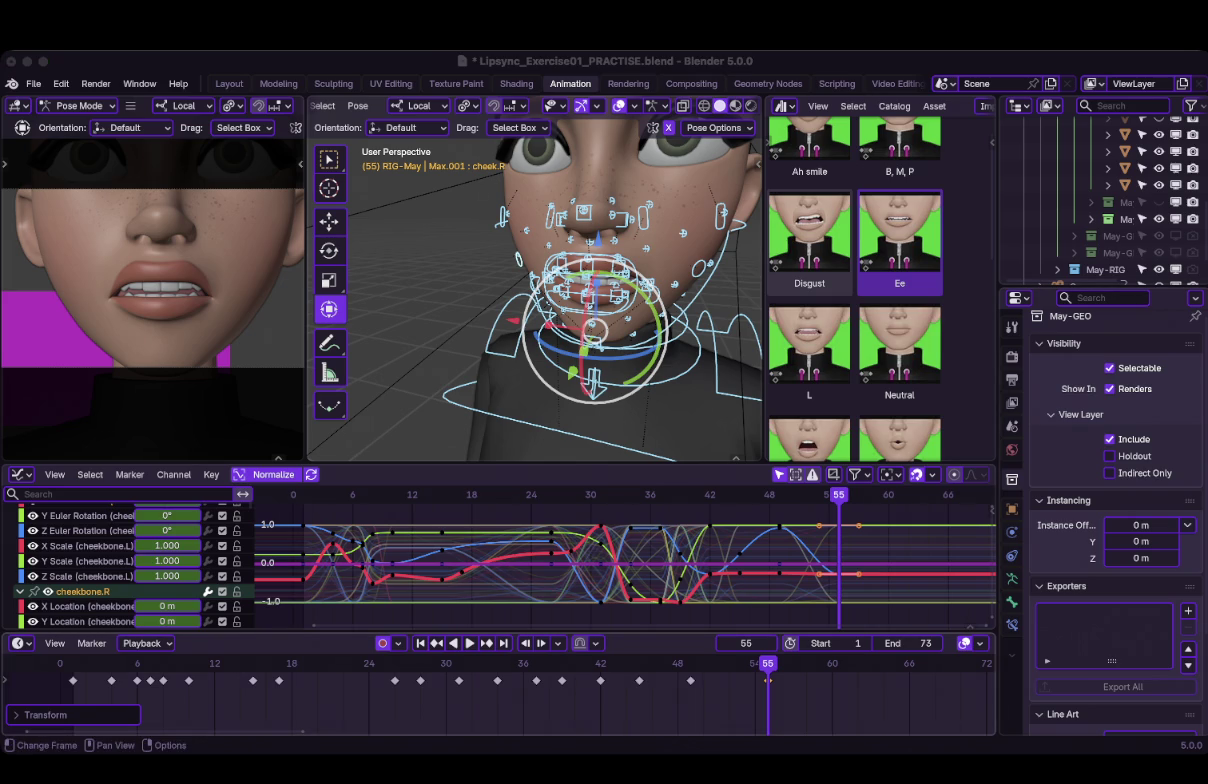
Copy the frame 31 pose and paste it as keyframes at frame 58.
left_click(394, 663)
key("space")
key("space")
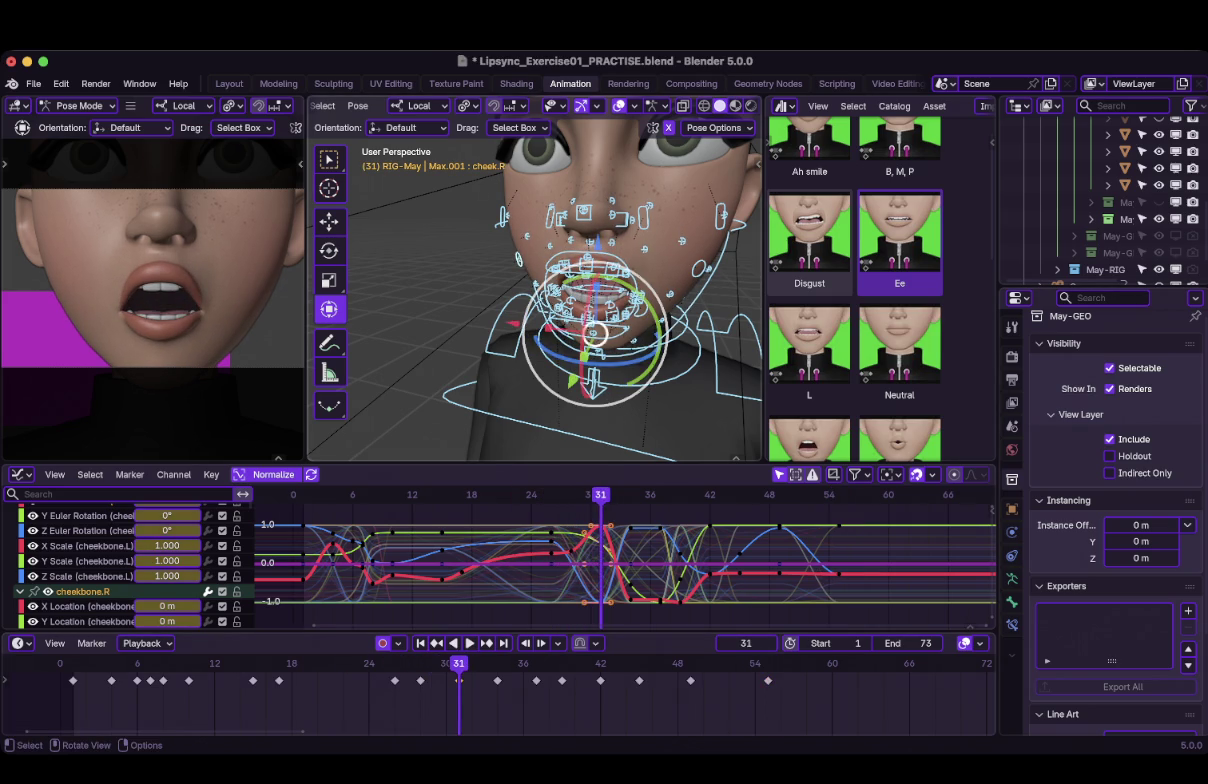
key("ctrl+c")
left_click(768, 681)
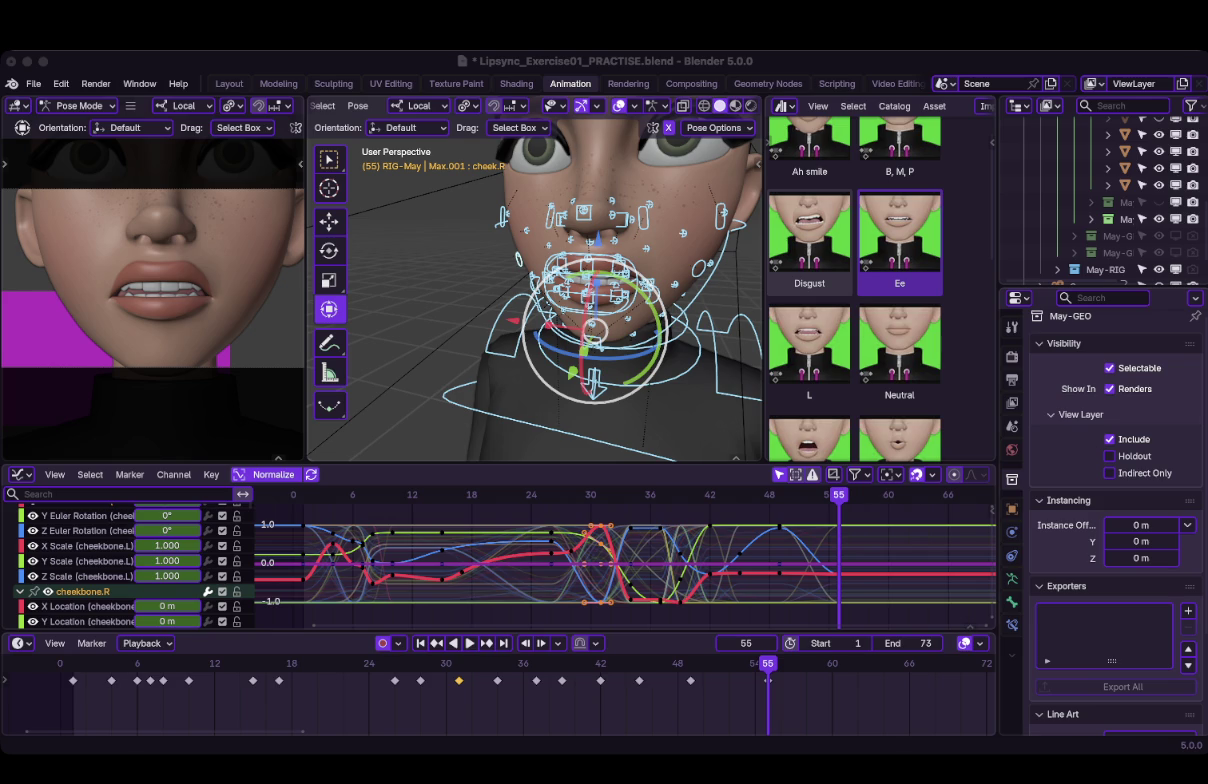
key("Right")
key("Right")
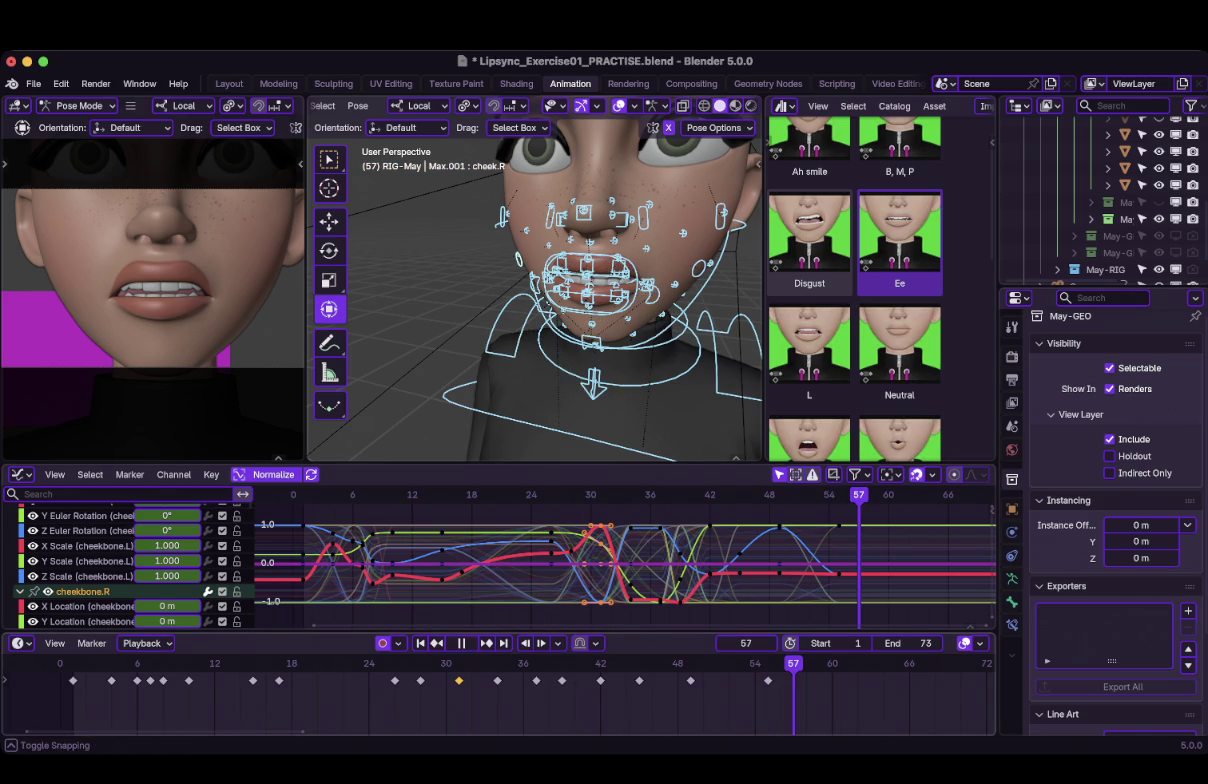
key("Right")
key("ctrl+v")
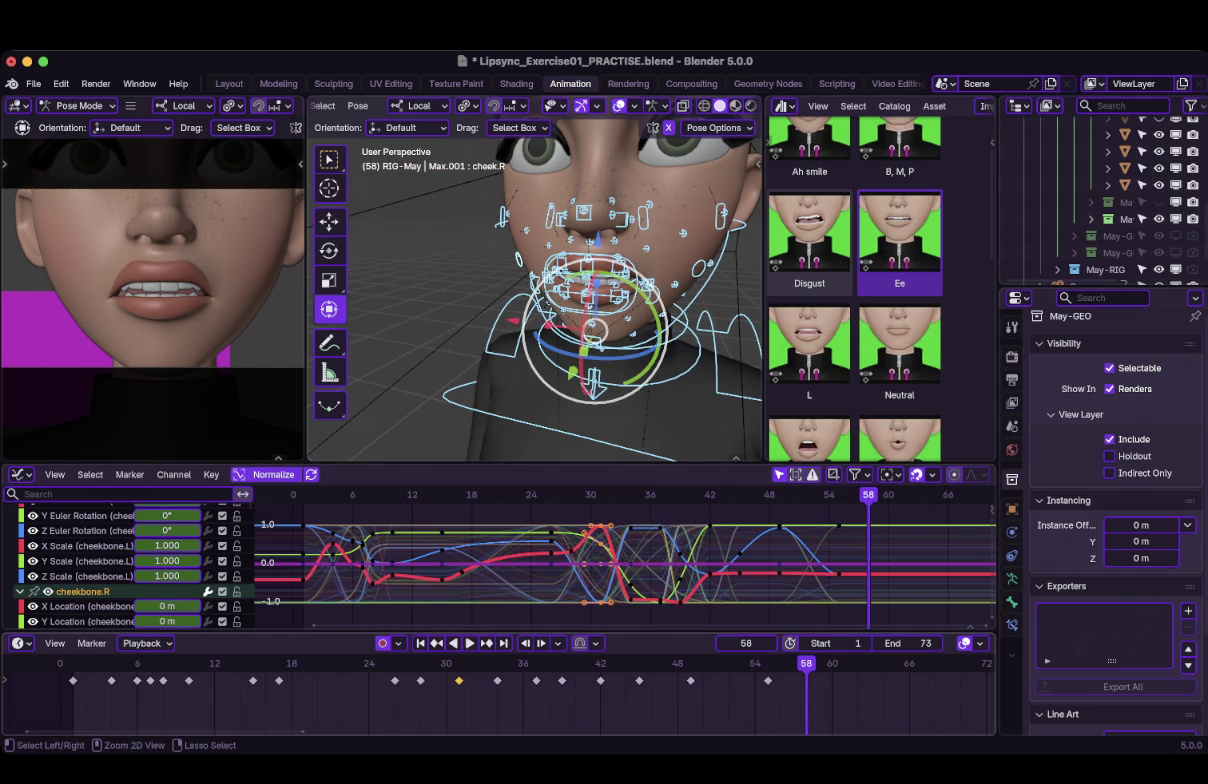